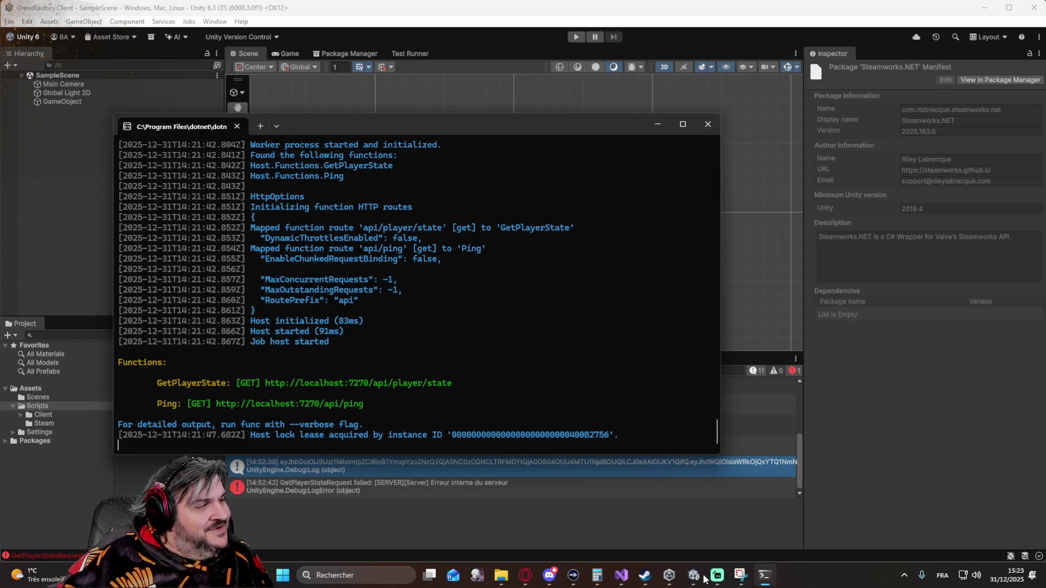
Switch to the browser, view the Unity Cloud player list, then go to the Twitch channel.
click(525, 575)
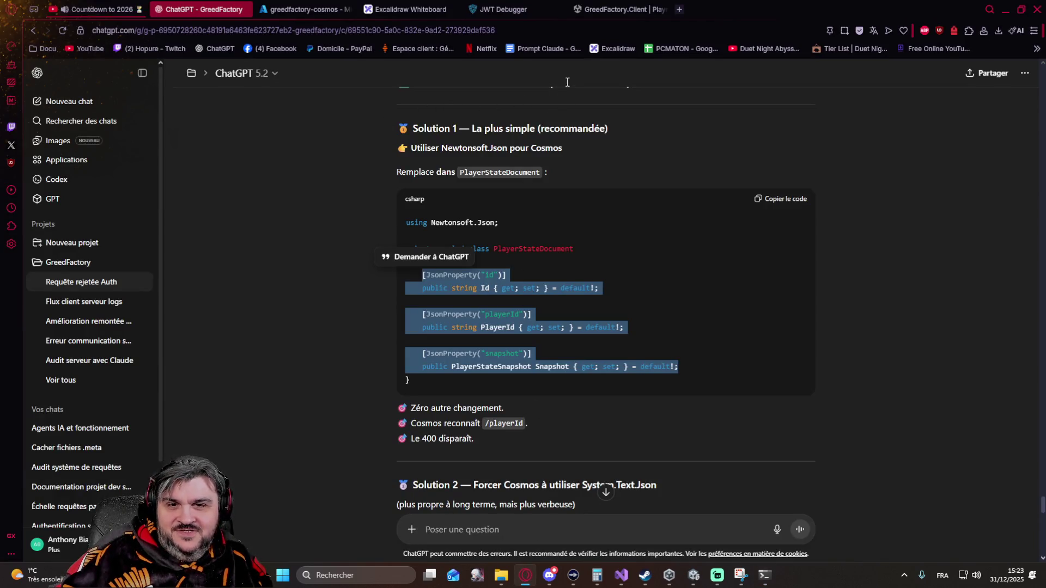
click(609, 12)
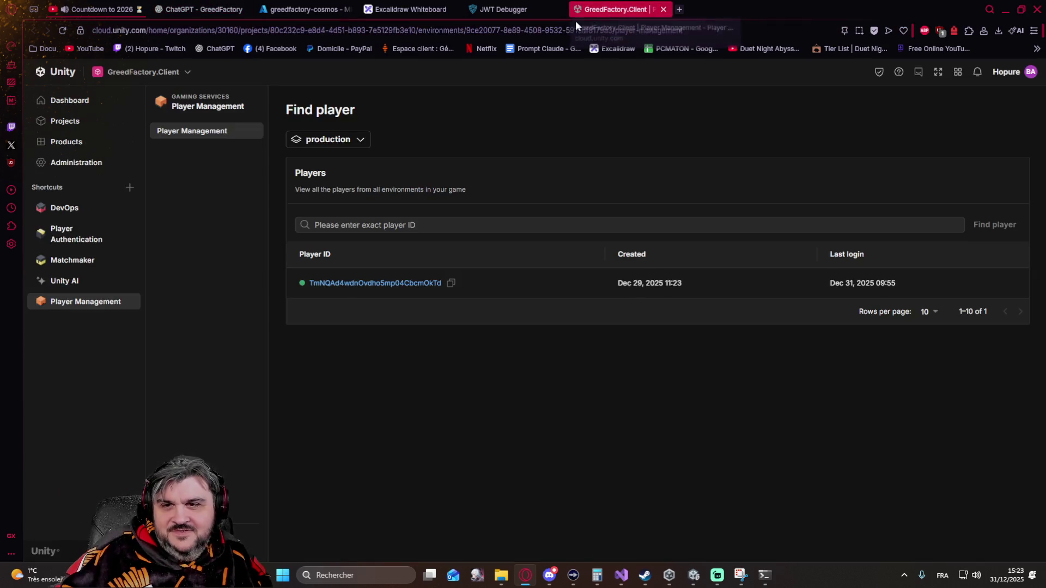
click(175, 49)
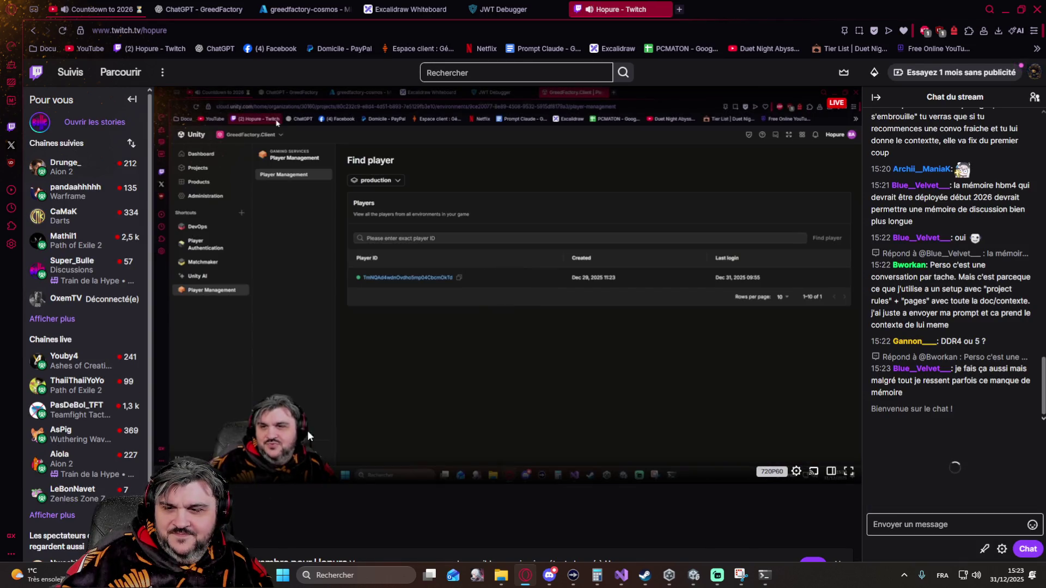
scroll(359, 412, down, 3)
scroll(359, 412, down, 5)
scroll(359, 412, down, 3)
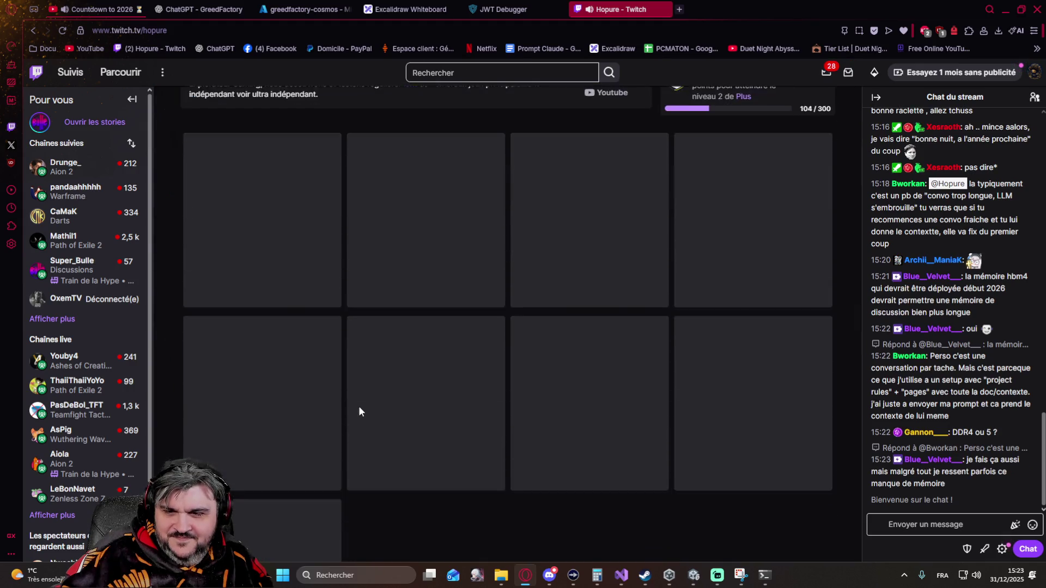
scroll(359, 406, down, 1)
scroll(536, 430, down, 1)
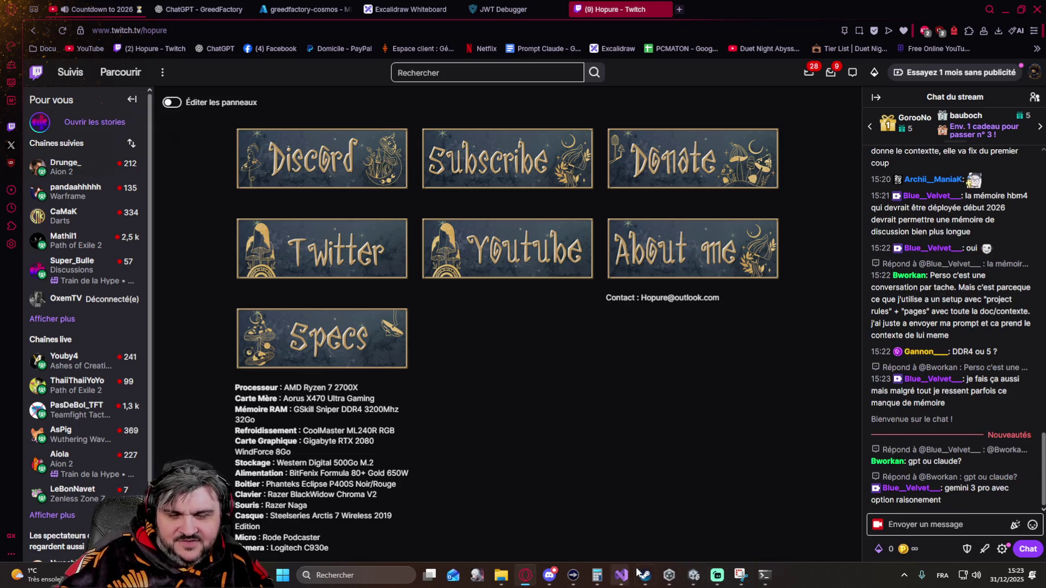
Bring the Discord server window forward after viewing the Twitch about panels.
mouse_move(501, 576)
click(548, 577)
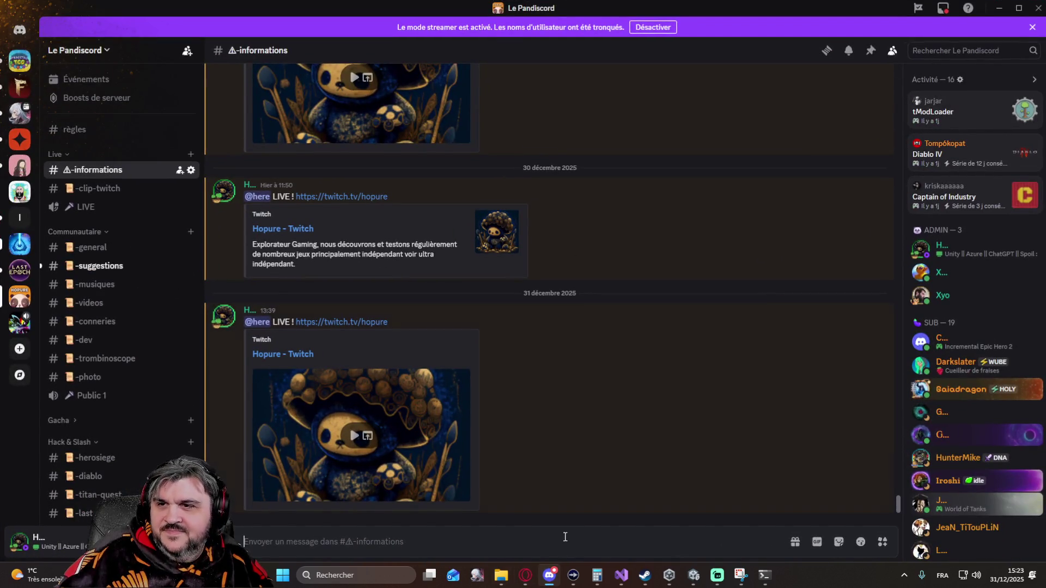
In Discord's #suggestions channel, follow the Crystalfall Steam link and confirm leaving Discord.
click(550, 577)
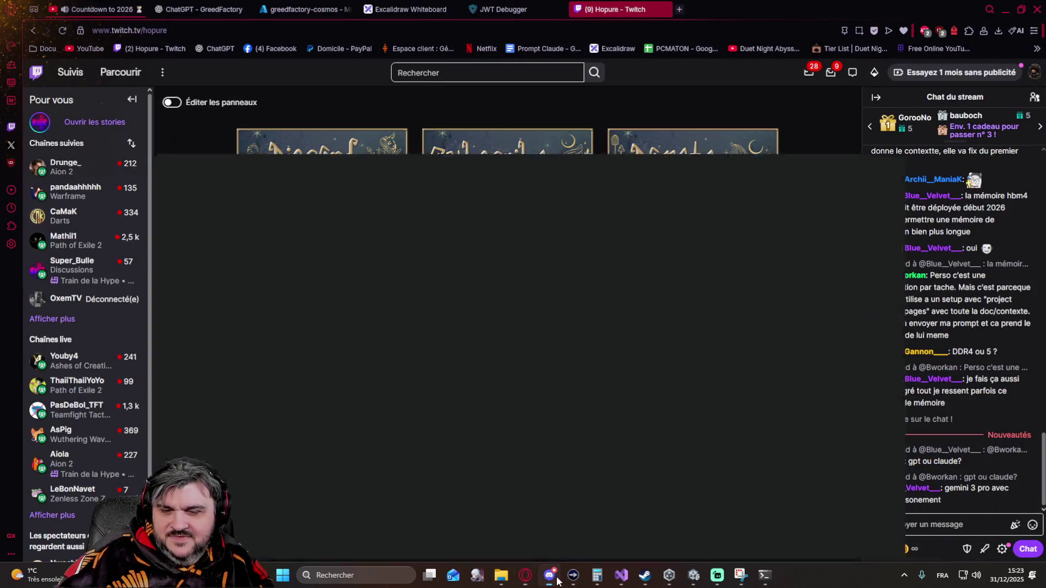
click(549, 575)
click(101, 270)
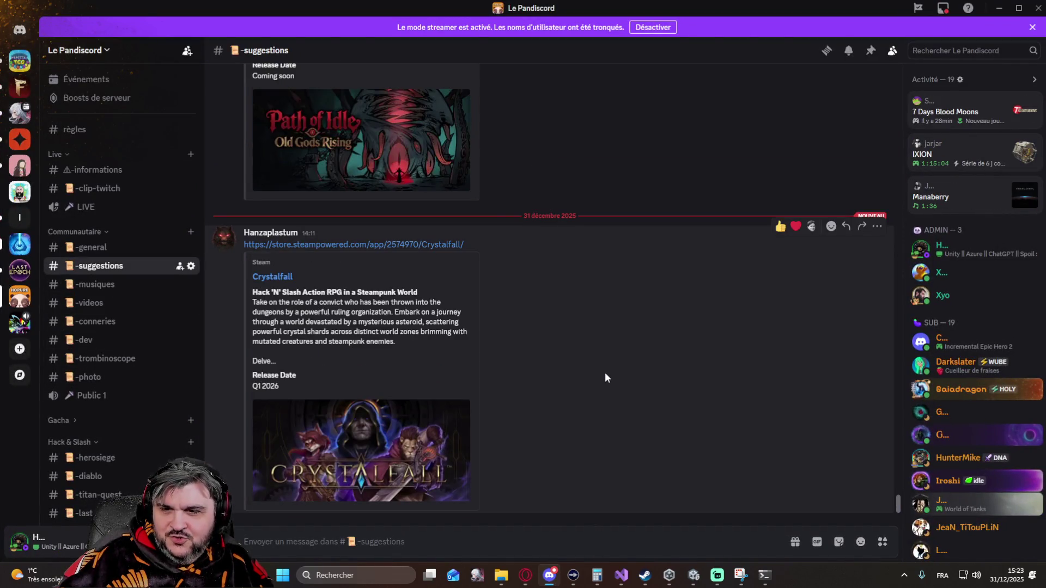
click(279, 279)
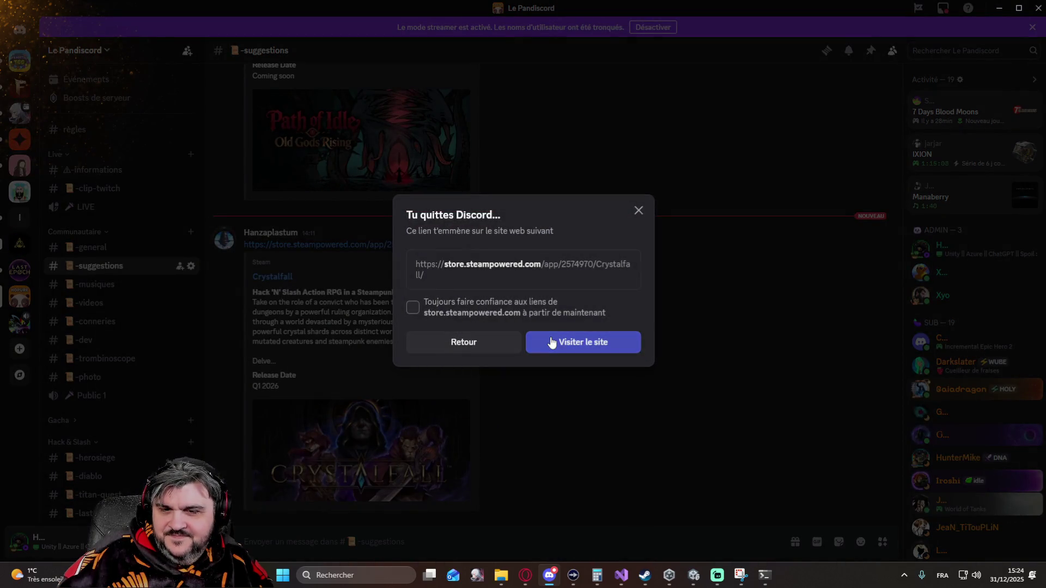
click(551, 344)
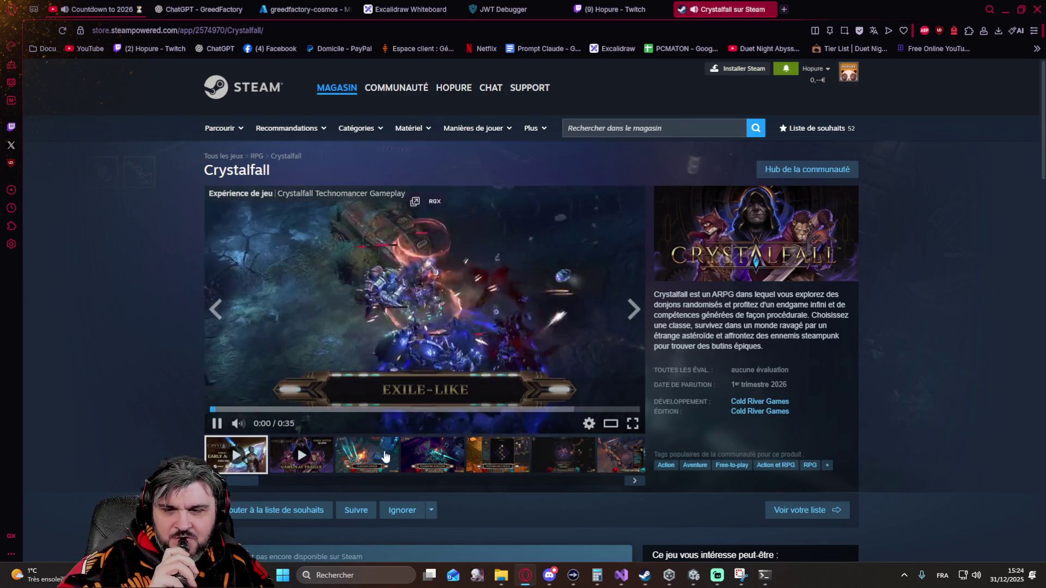
Watch the Crystalfall trailer fullscreen, then return it to the store page.
click(629, 425)
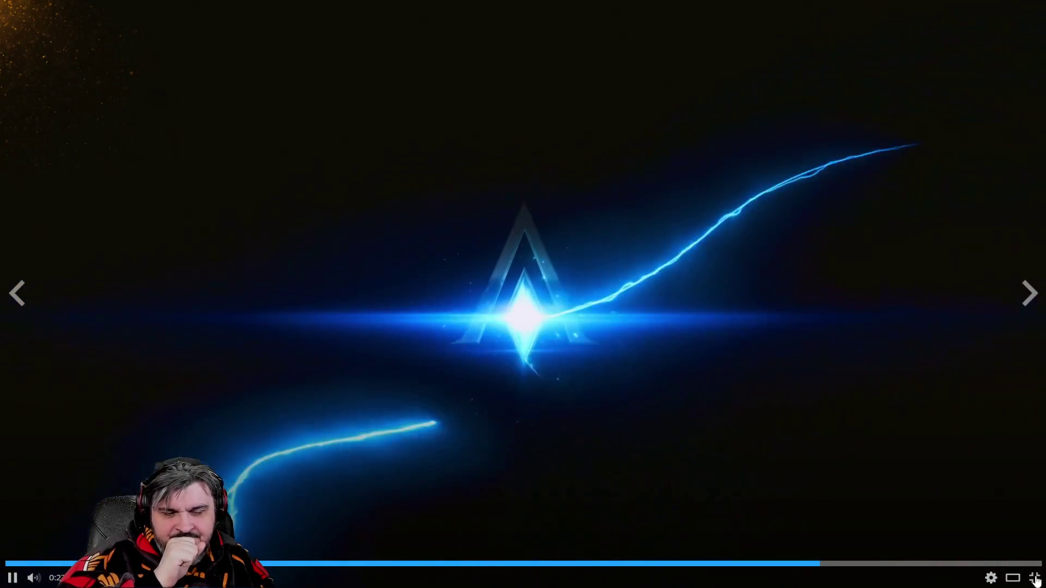
click(1036, 579)
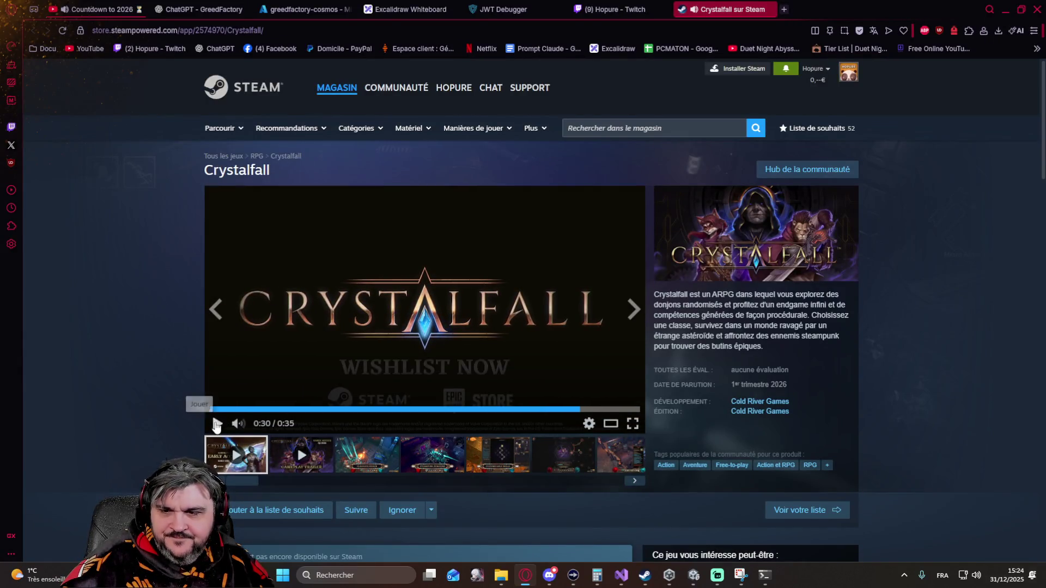
scroll(173, 439, down, 2)
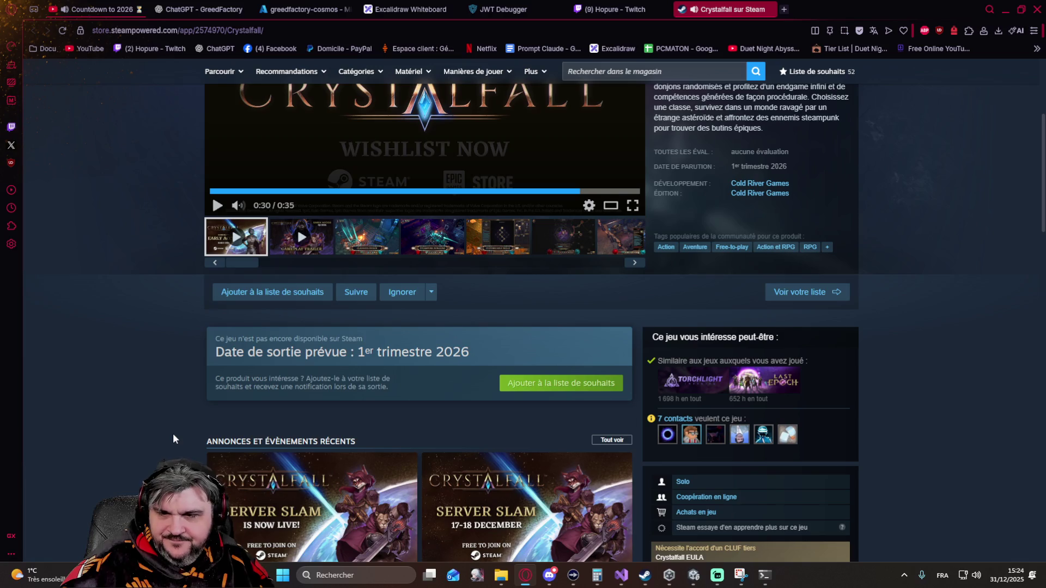
scroll(172, 434, down, 2)
scroll(280, 417, up, 2)
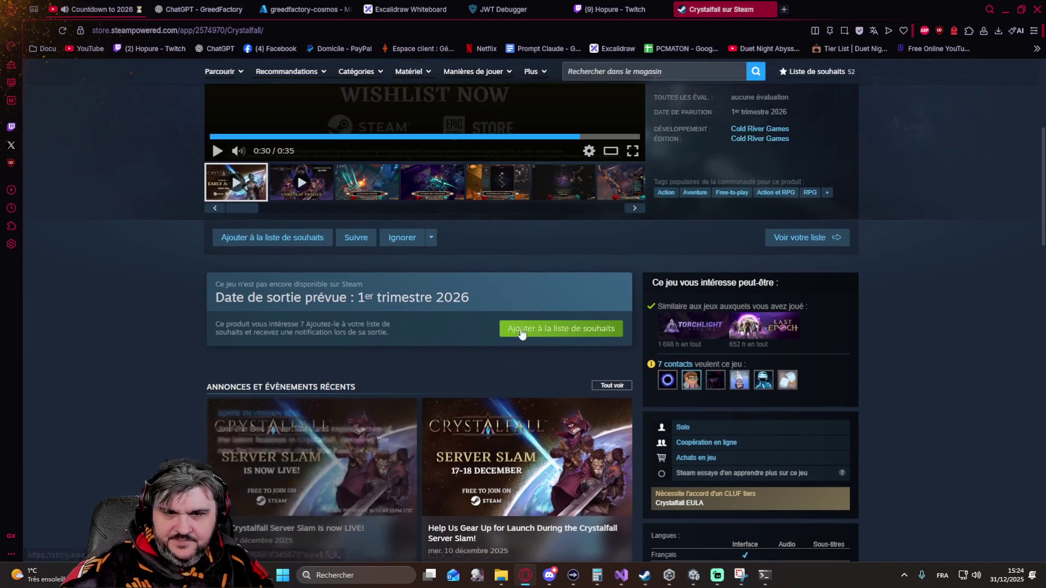
Add Crystalfall to the Steam wishlist and close its store tab, returning to Twitch.
click(535, 327)
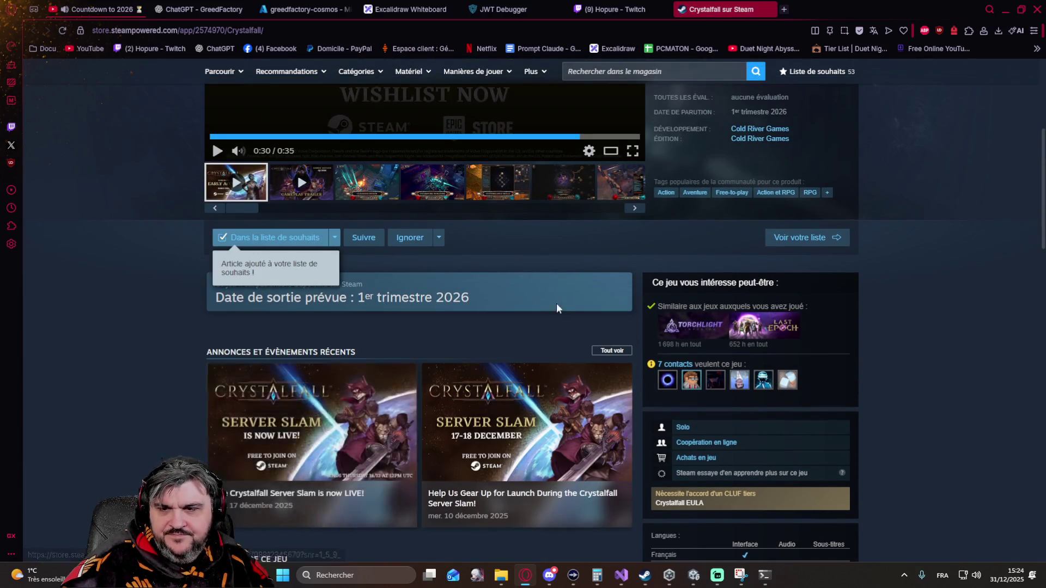
scroll(505, 280, up, 1)
scroll(506, 280, up, 2)
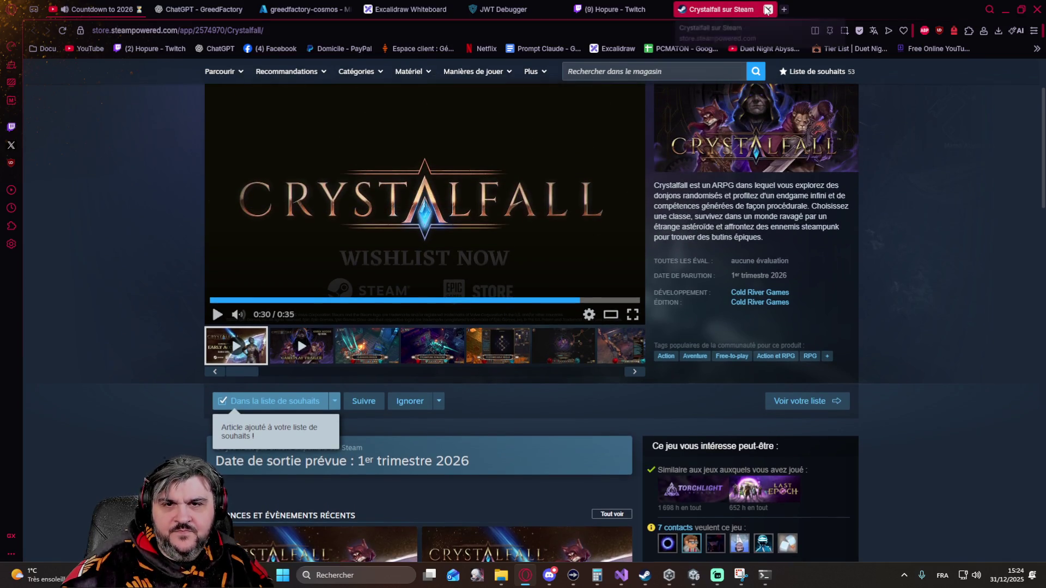
click(768, 9)
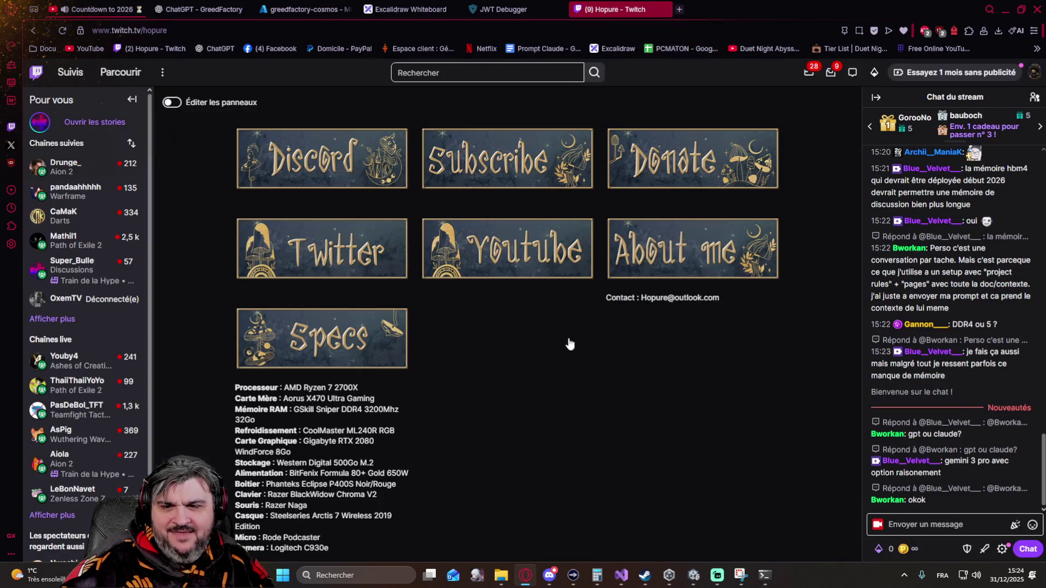
Run the GreedFactory client in Unity play mode and check the dotnet server logs.
mouse_move(668, 575)
click(693, 576)
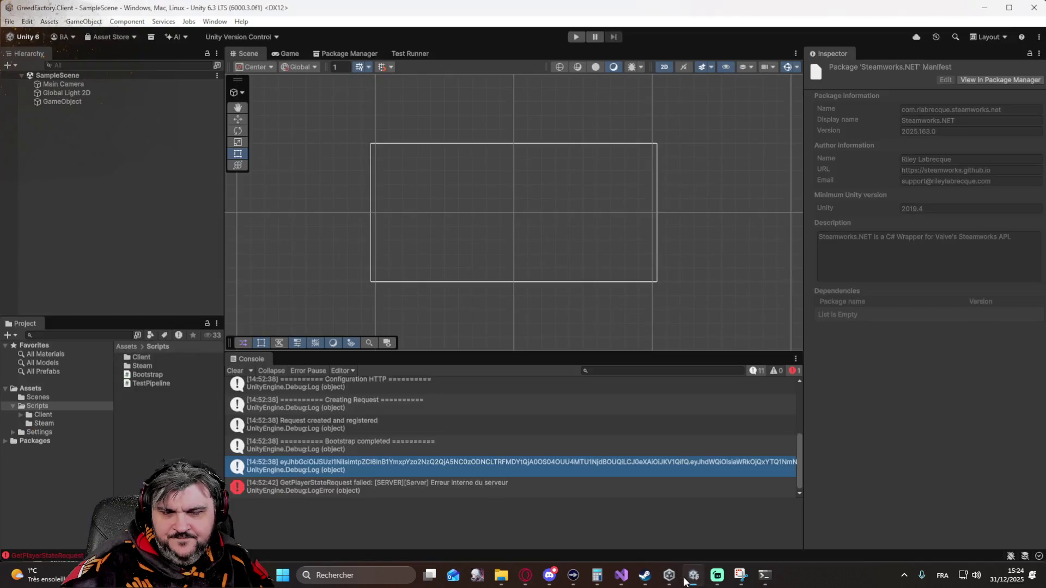
click(575, 39)
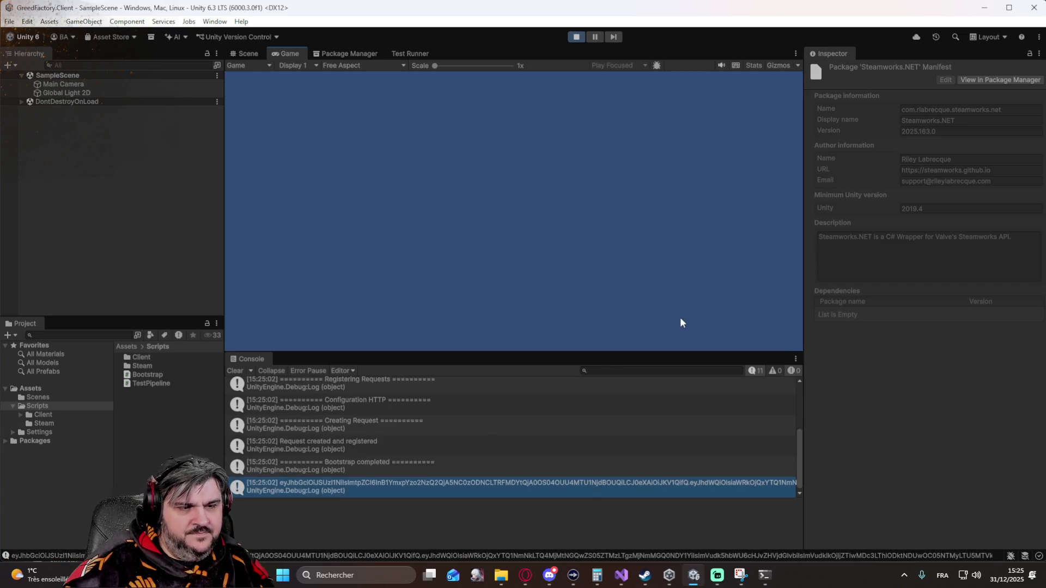
click(762, 576)
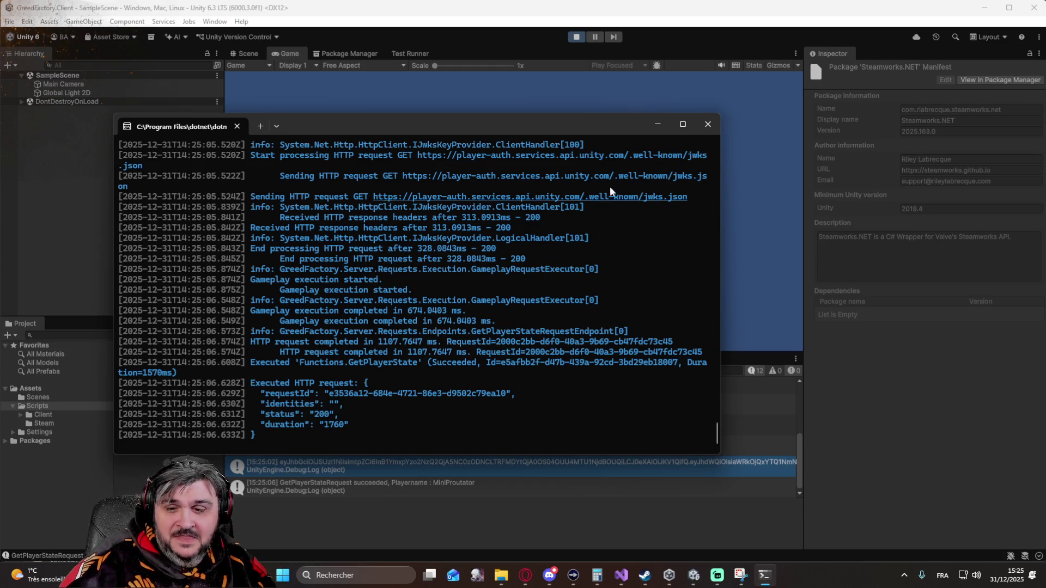
Stop play mode after the console shows GetPlayerStateRequest succeeded for MiniProutator.
click(576, 37)
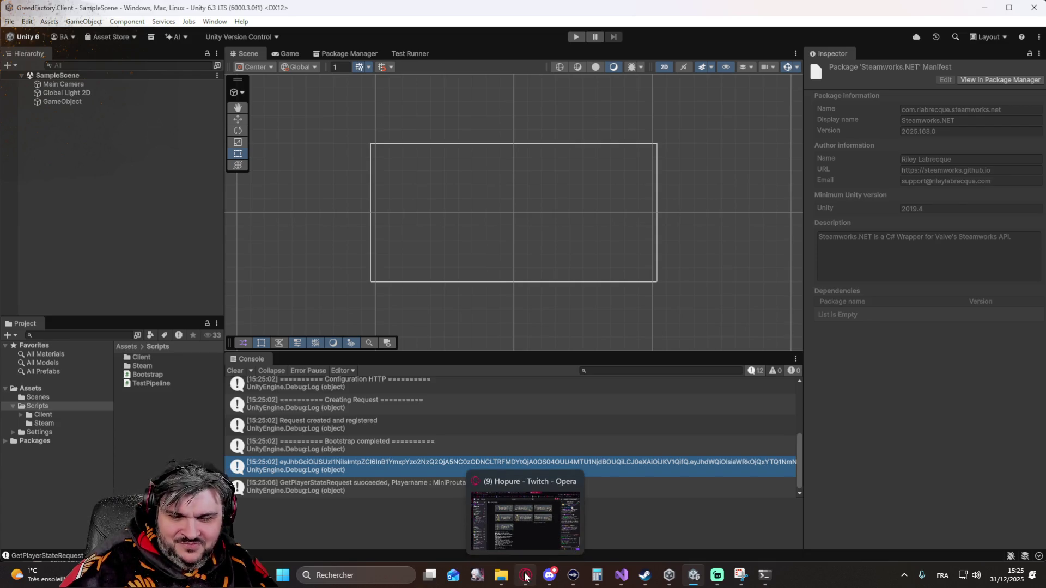
mouse_move(621, 575)
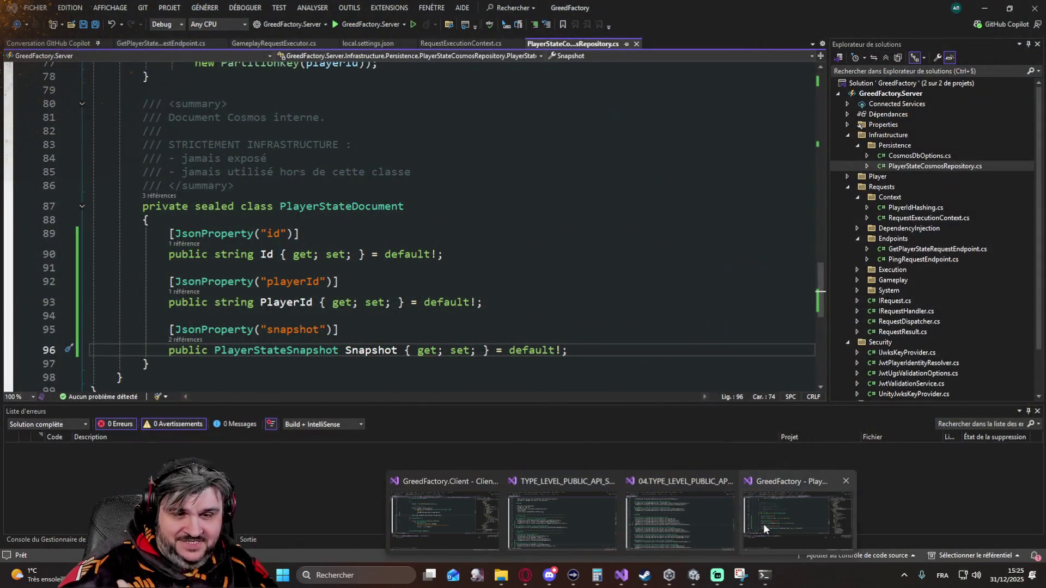
In the server solution, locate DefaultPlayerStateSnapshotFactory.cs under Player > State > Snapshot and its MiniProutator default name.
click(764, 523)
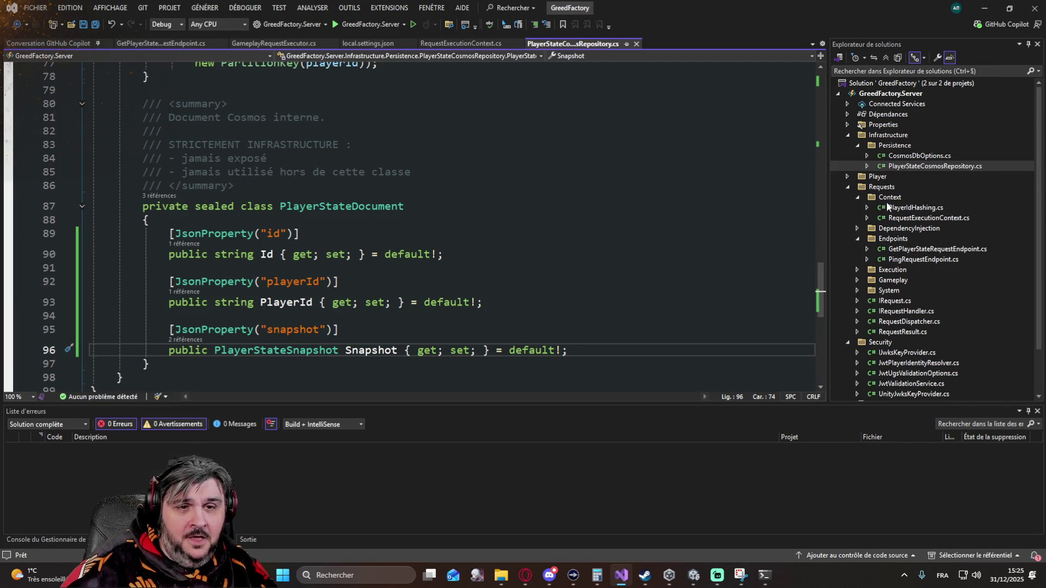
click(849, 177)
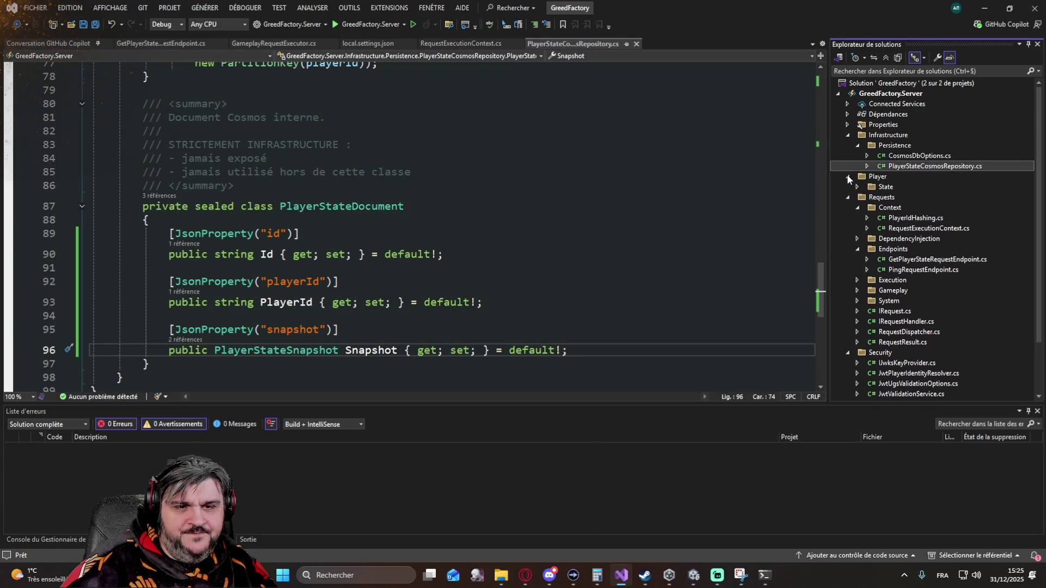
click(858, 187)
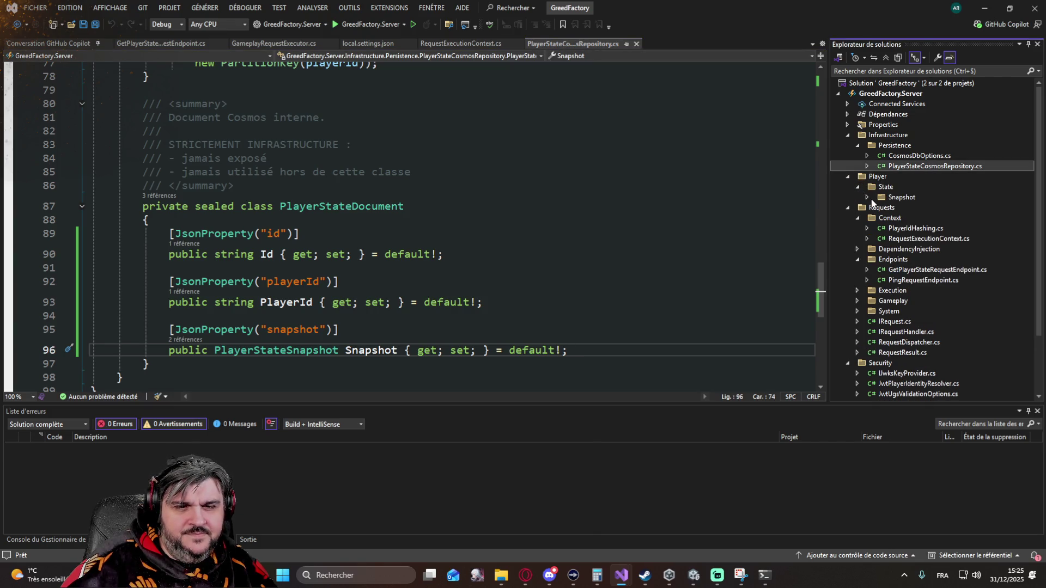
click(867, 197)
double_click(938, 209)
scroll(464, 318, down, 3)
click(398, 193)
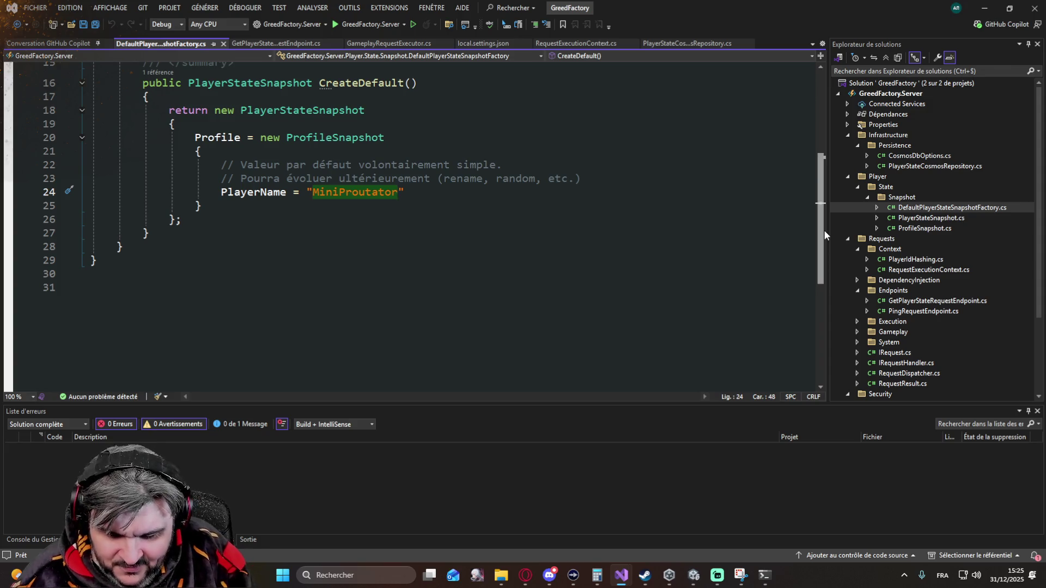
Change the default PlayerName to GIGASTRONGPROUTATOR and return to the Unity editor.
key(ctrl+BackSpace)
text(GIGASTRONGPROUTA)
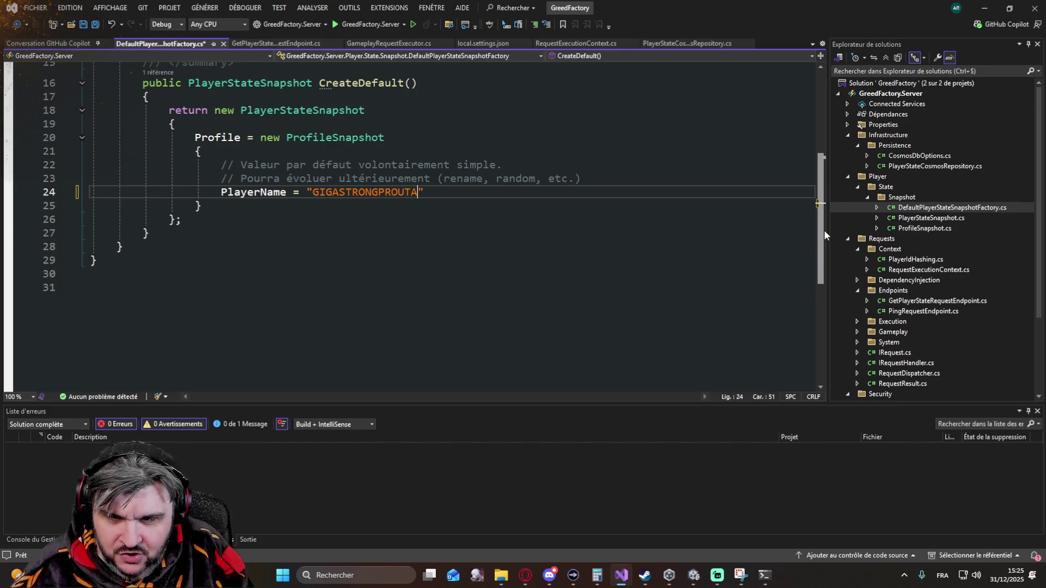
text(TOR)
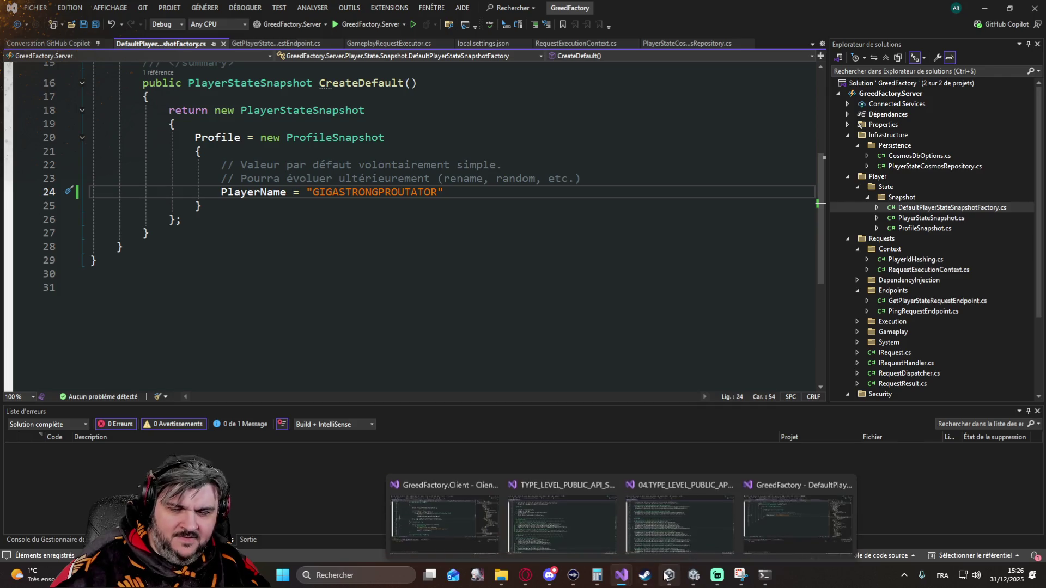
click(692, 574)
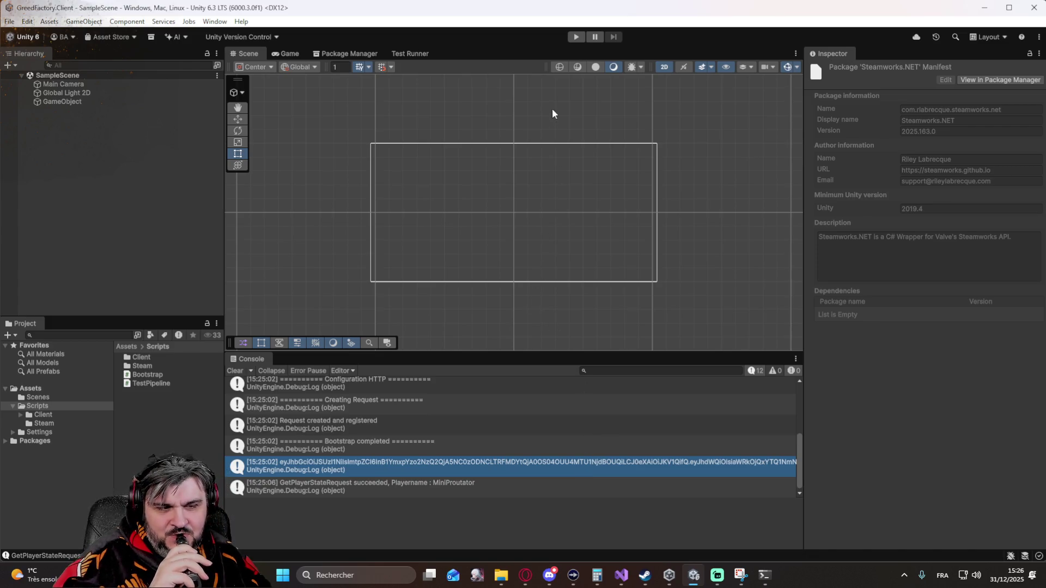
Run and stop the client again, the console still reporting MiniProutator, then switch to the browser.
click(575, 37)
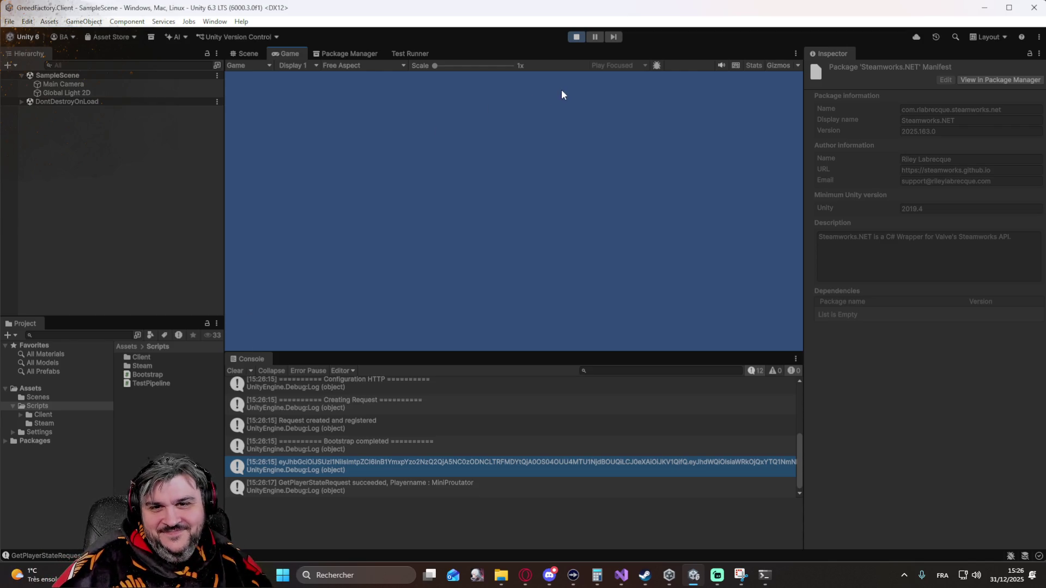
click(572, 36)
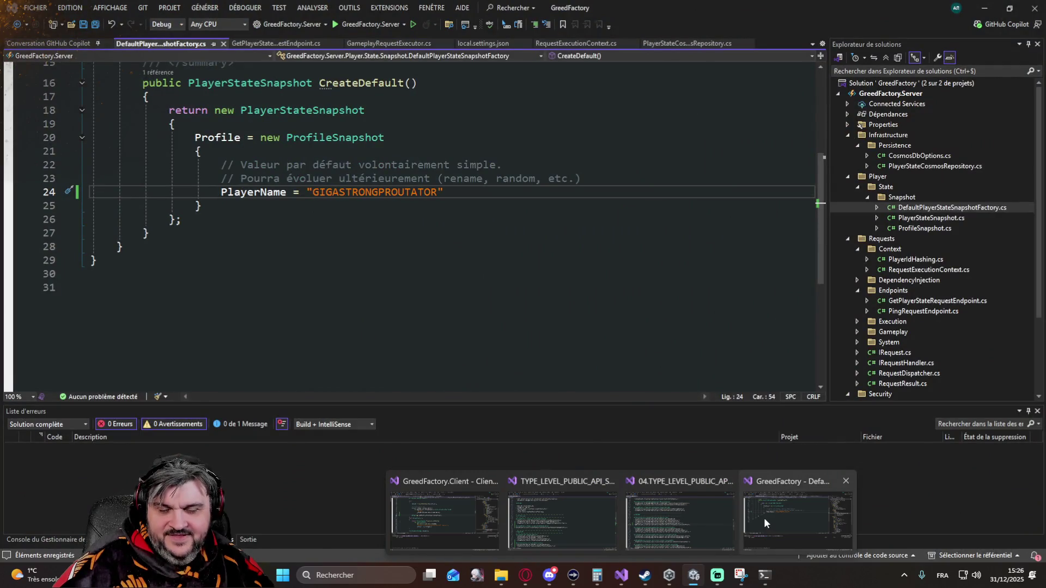
mouse_move(763, 576)
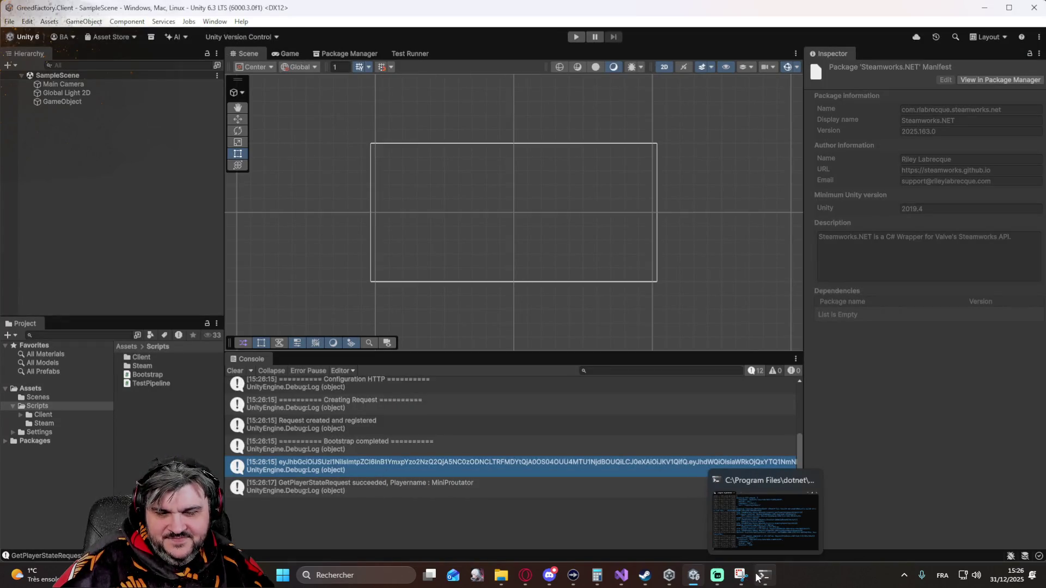
click(525, 575)
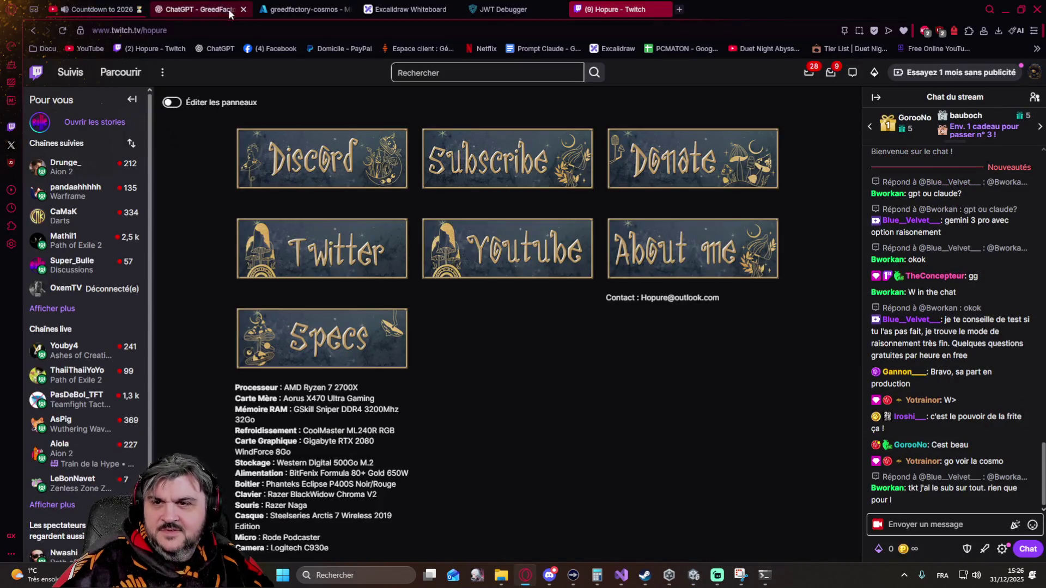
View the stored playerstate item in PlayerStates and highlight its Profile block showing PlayerName MiniProutator.
click(303, 10)
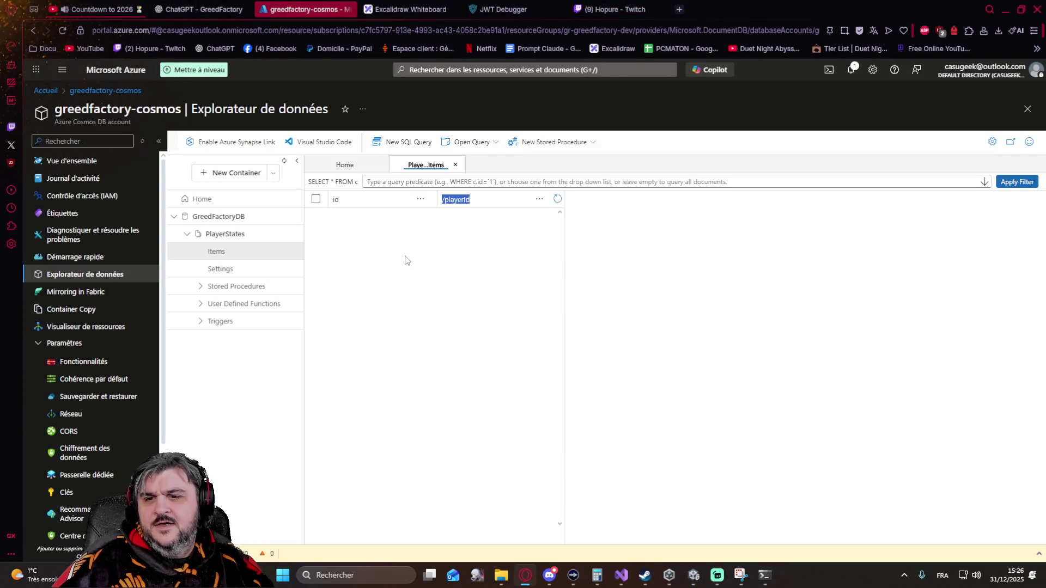
click(237, 251)
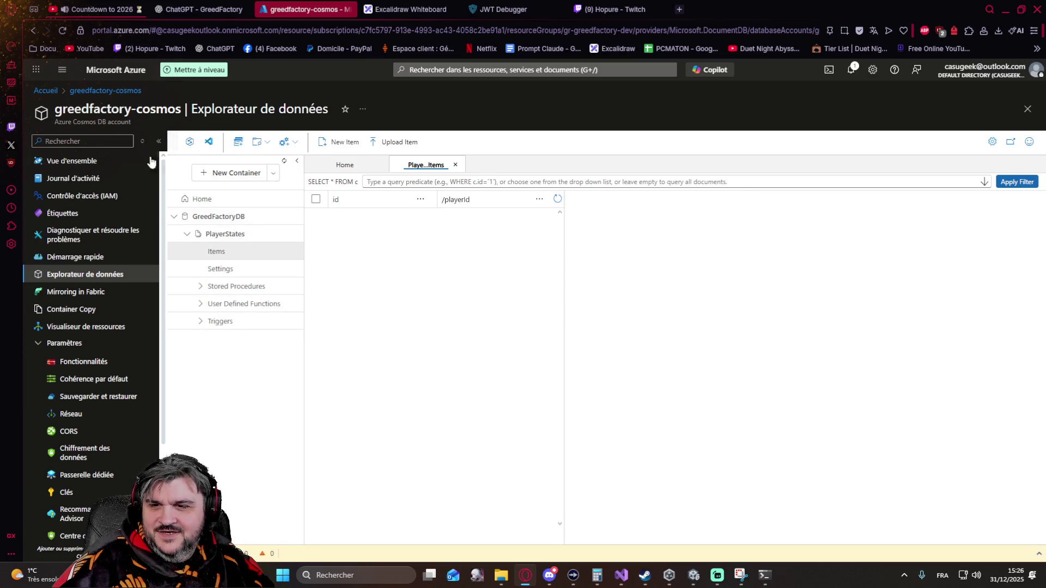
click(65, 32)
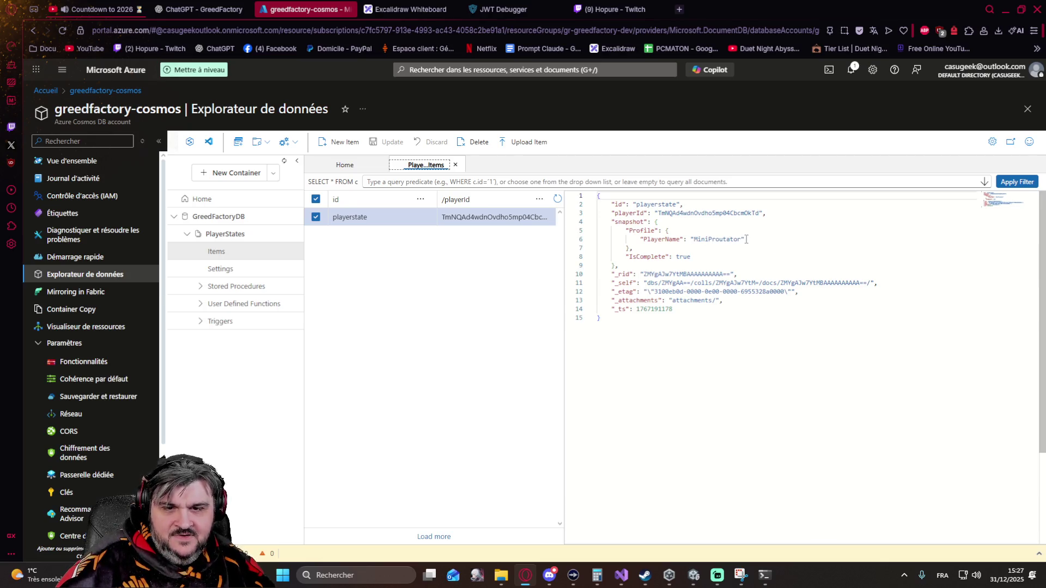
drag(746, 240, 626, 230)
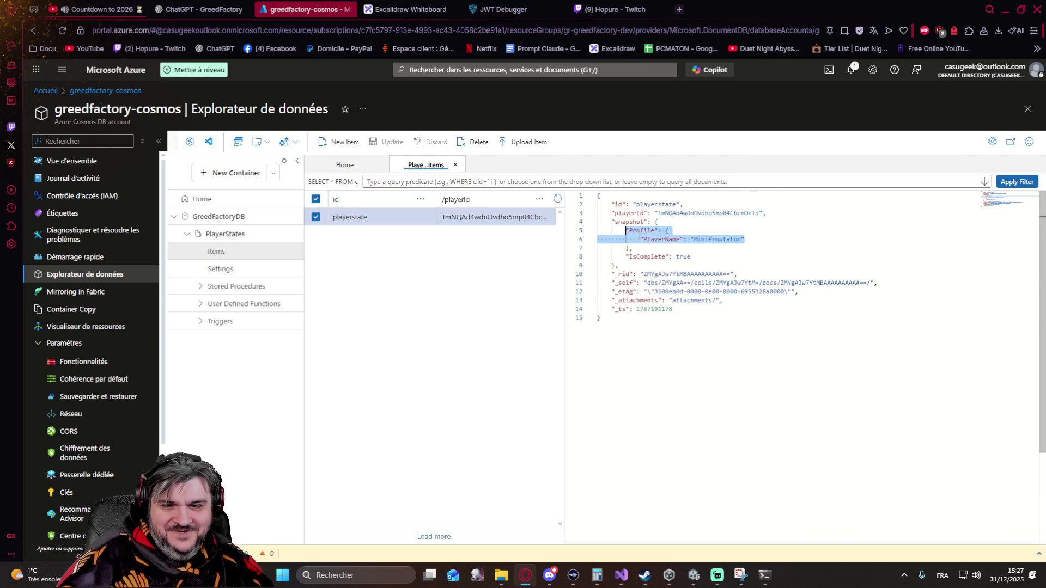
drag(698, 260, 611, 223)
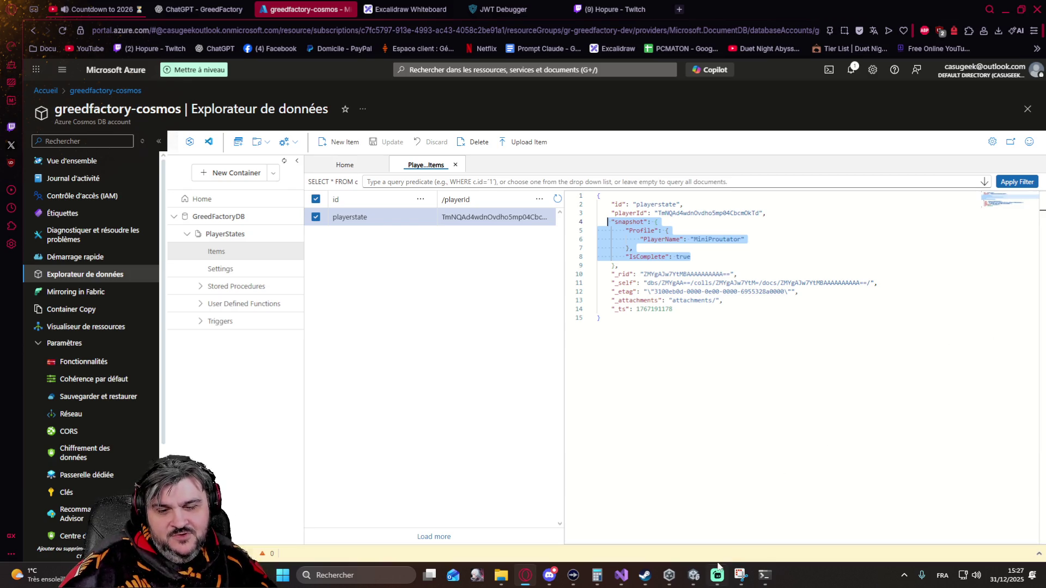
click(700, 569)
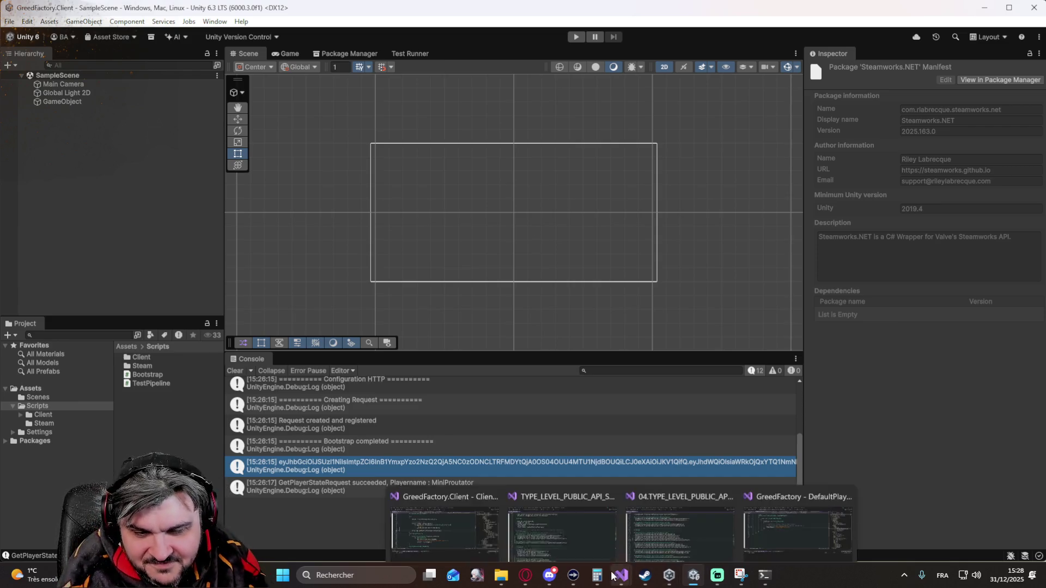
mouse_move(621, 575)
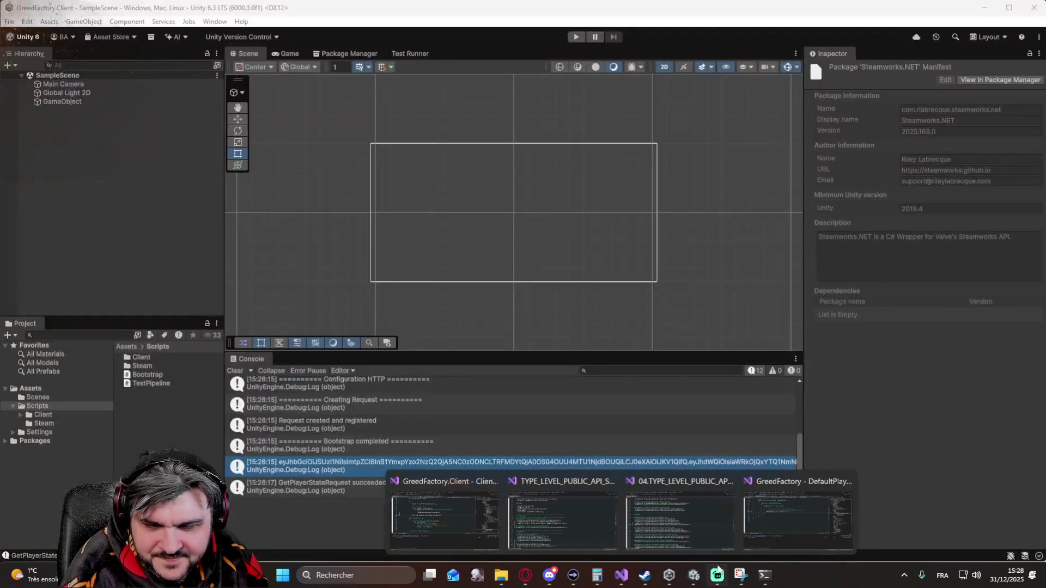
Jump from the Unity console token log to ClientNetworkLayer.cs where the JWT access token is logged.
double_click(378, 468)
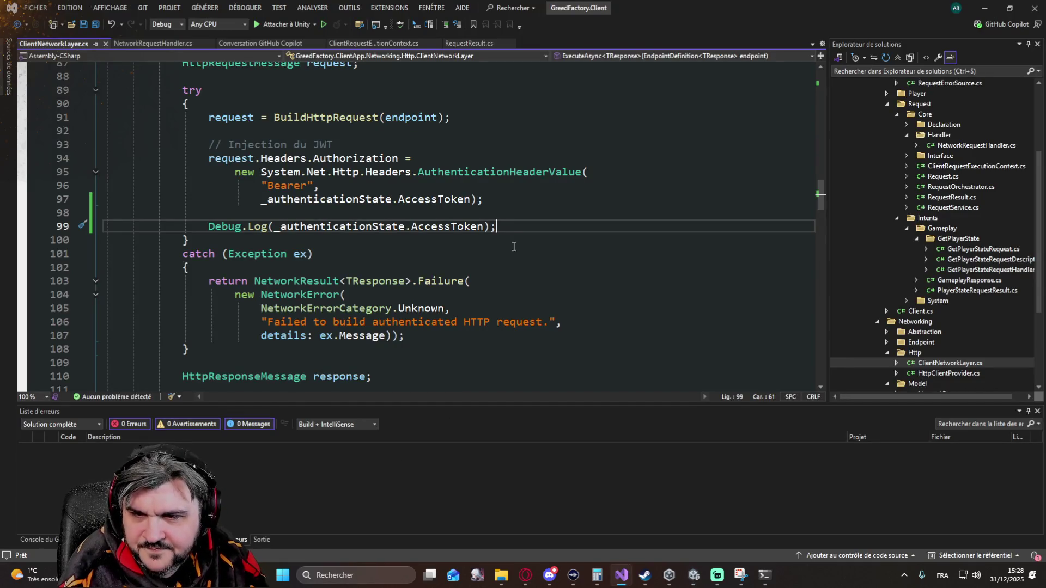
click(506, 204)
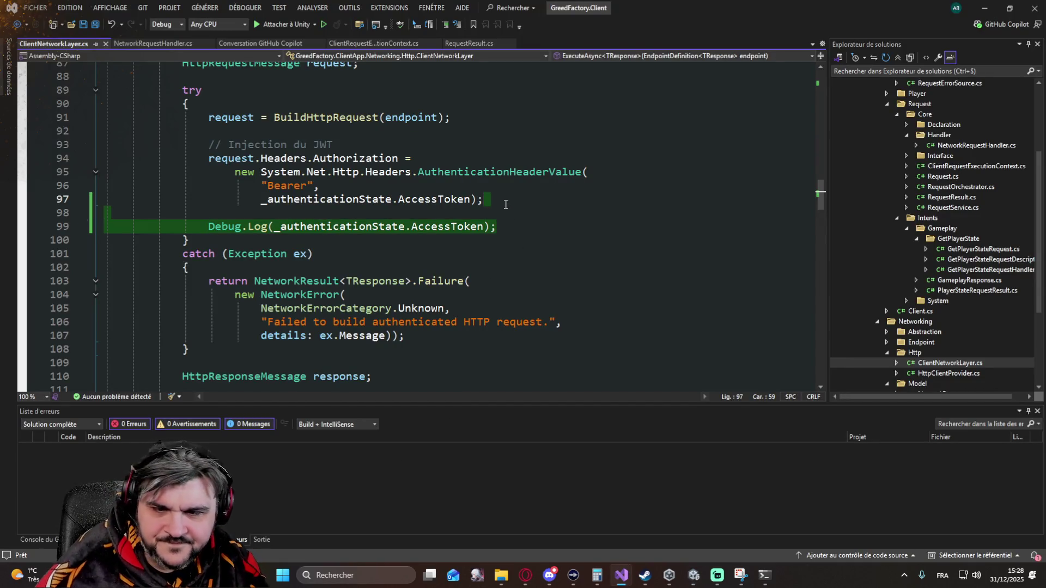
key(shift+Down)
key(shift+Down)
key(Delete)
click(95, 24)
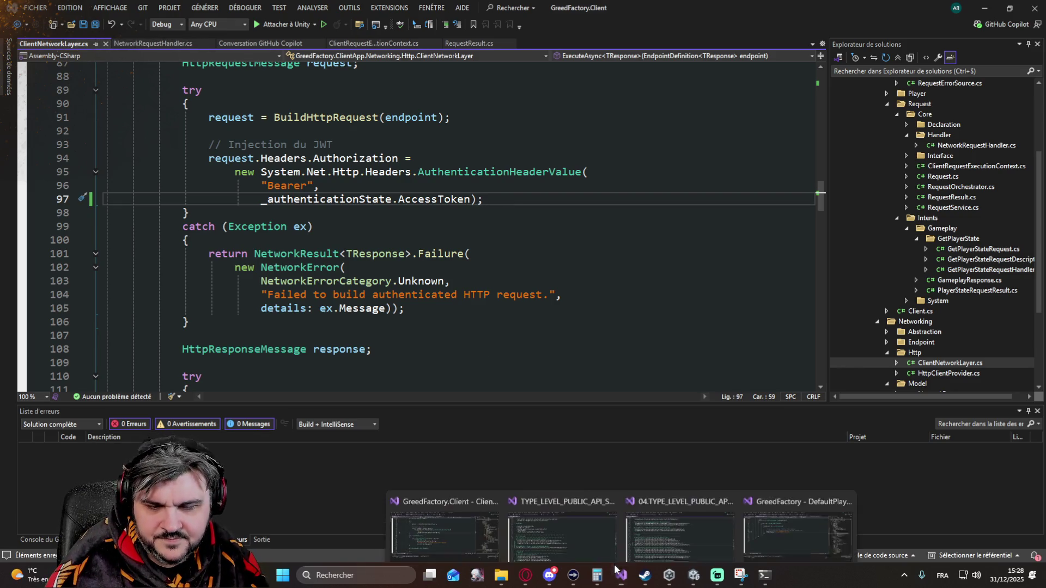
click(787, 497)
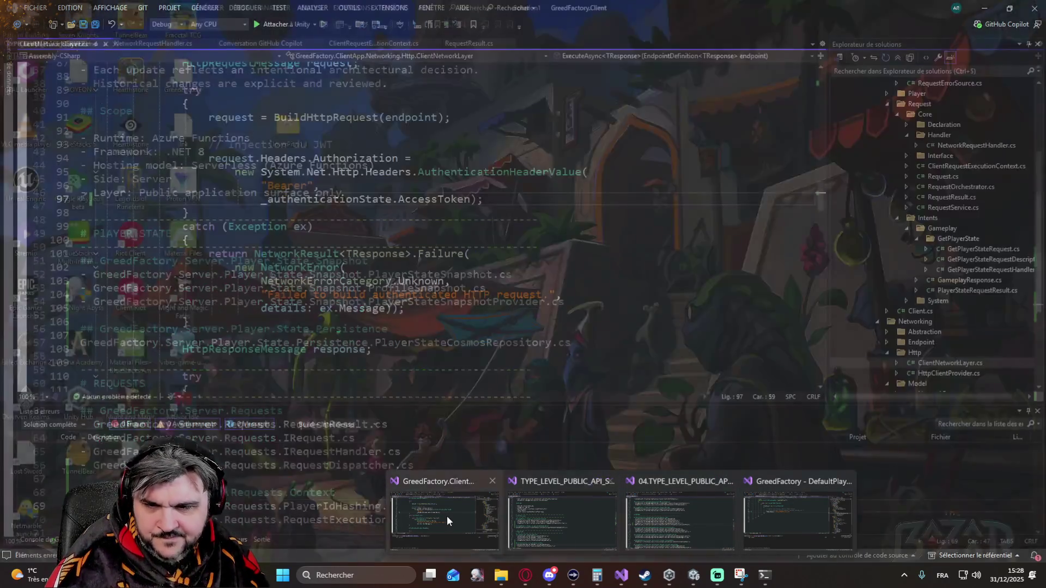
click(447, 517)
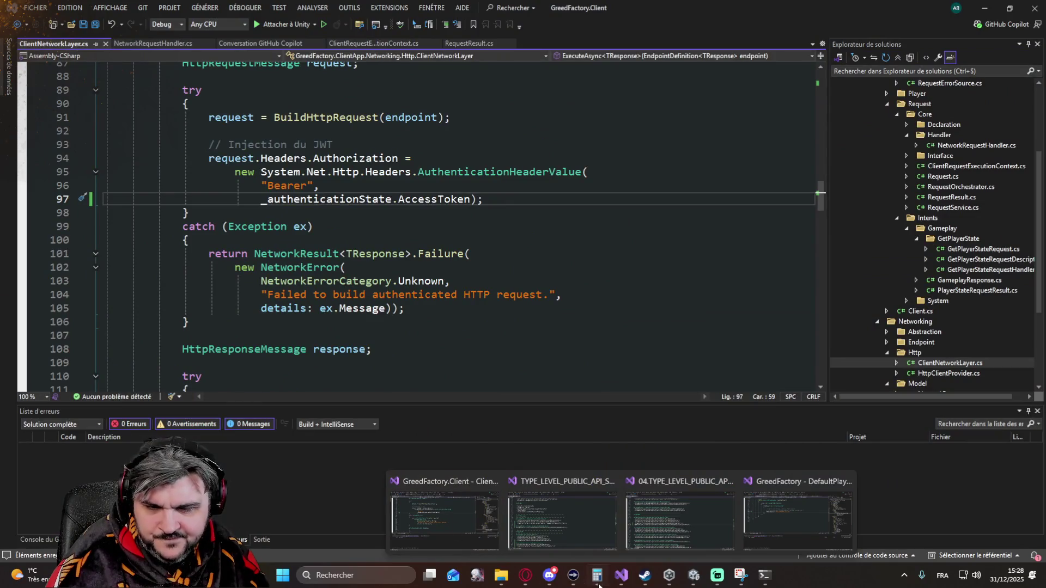
click(693, 576)
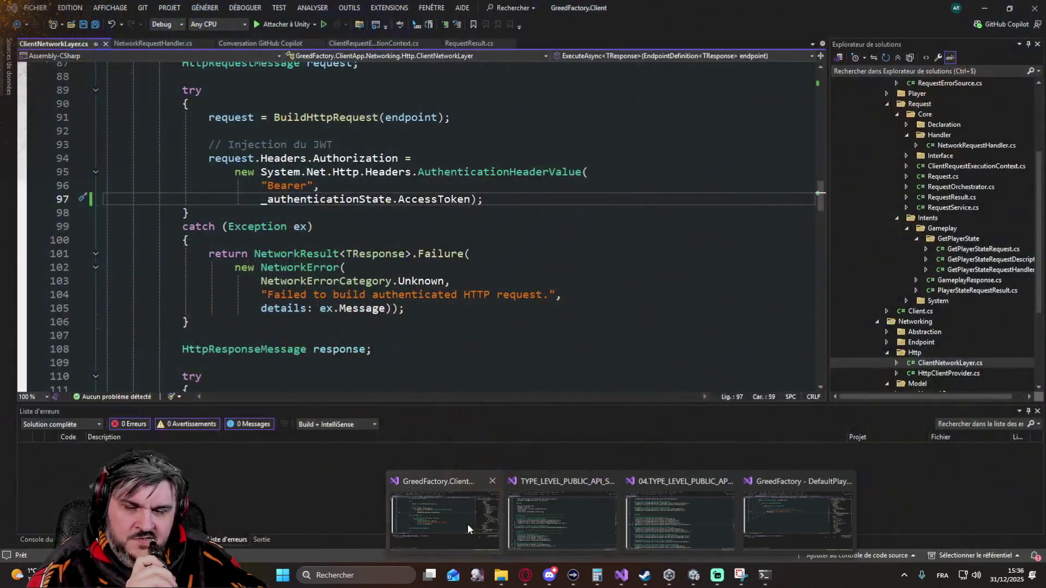
Review ClientNetworkLayer.cs in the GreedFactory.Client window, then return to the Cosmos DB data explorer.
click(461, 524)
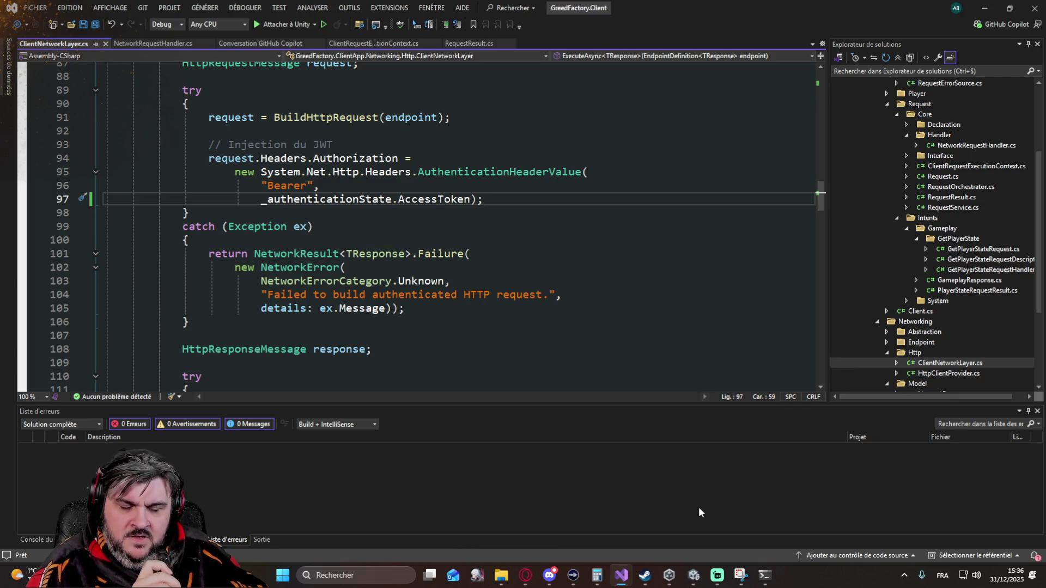
click(526, 576)
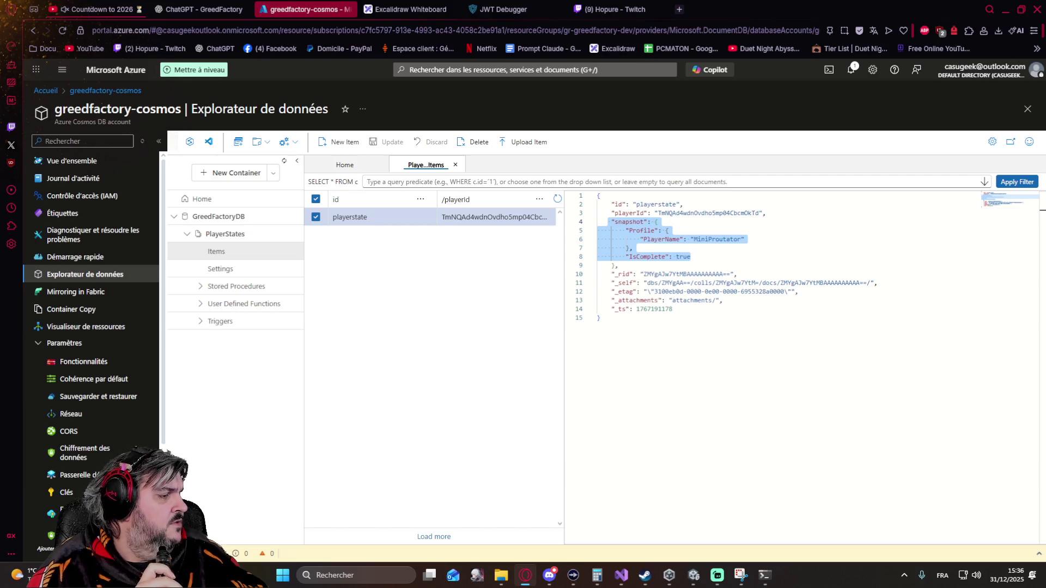
Inspect the stored playerstate JSON in Data Explorer, then switch to the GreedFactory ChatGPT conversation.
click(717, 575)
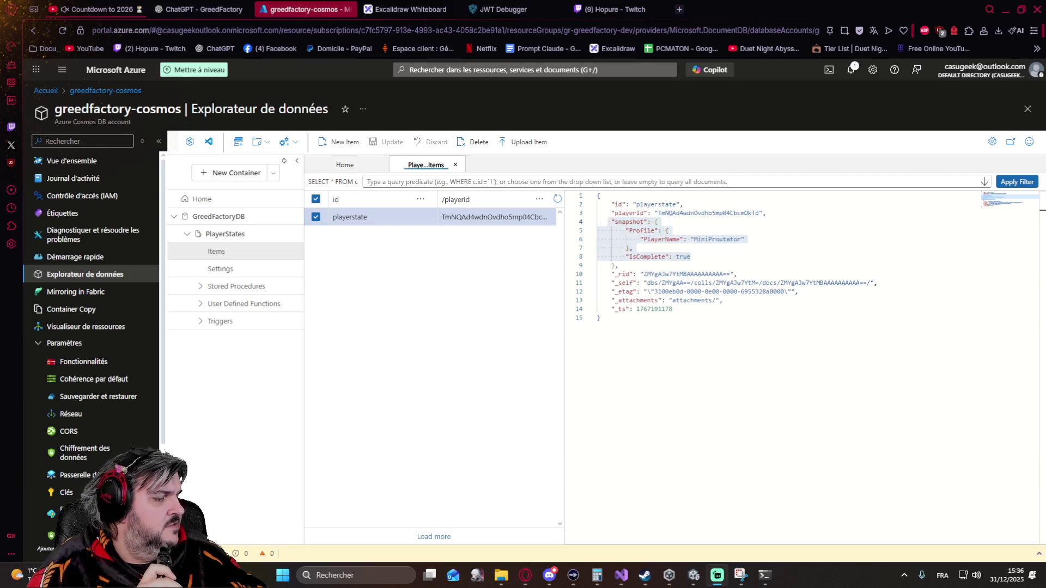
click(526, 577)
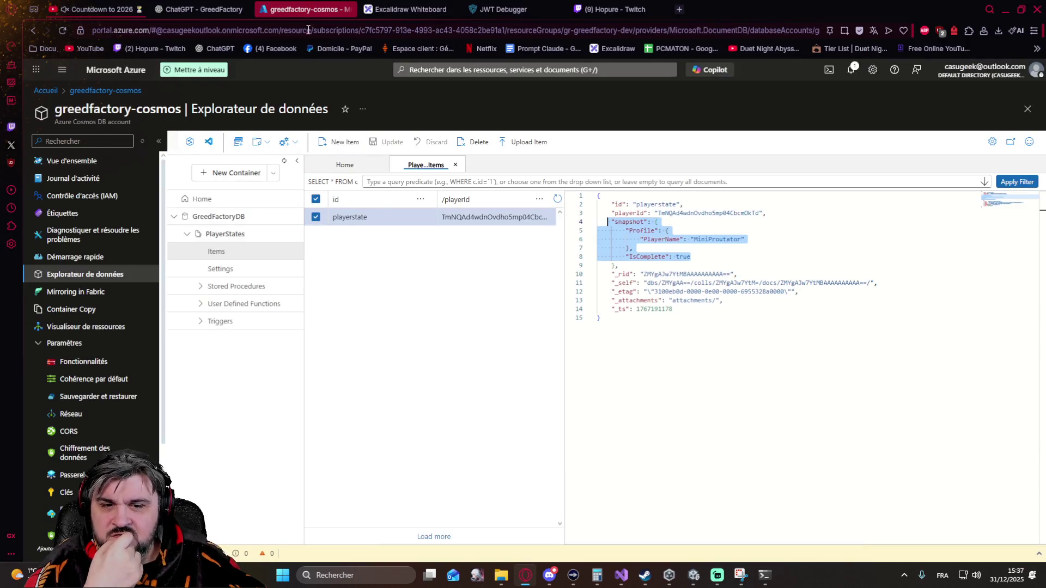
click(197, 9)
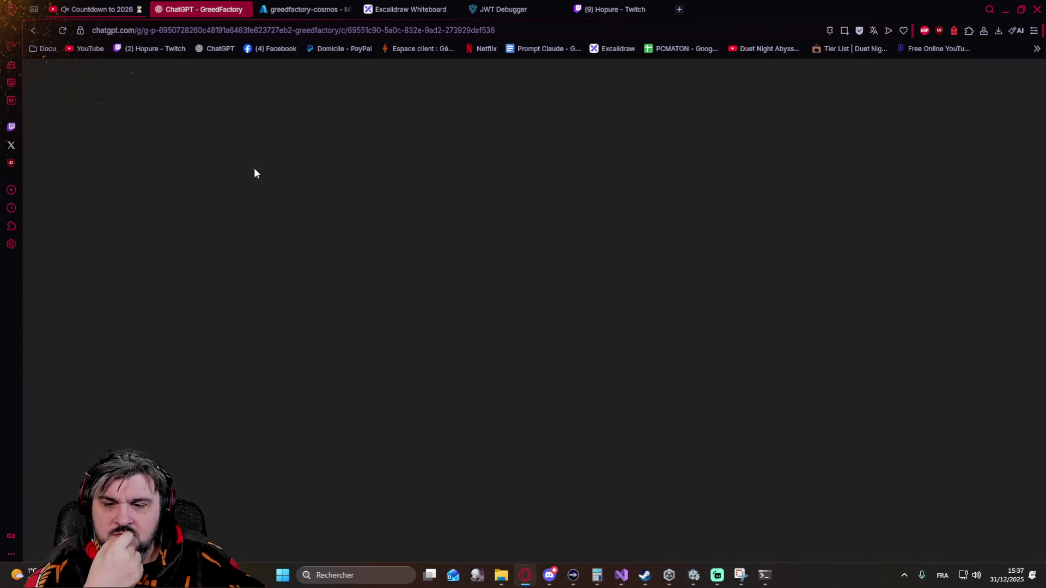
mouse_move(80, 281)
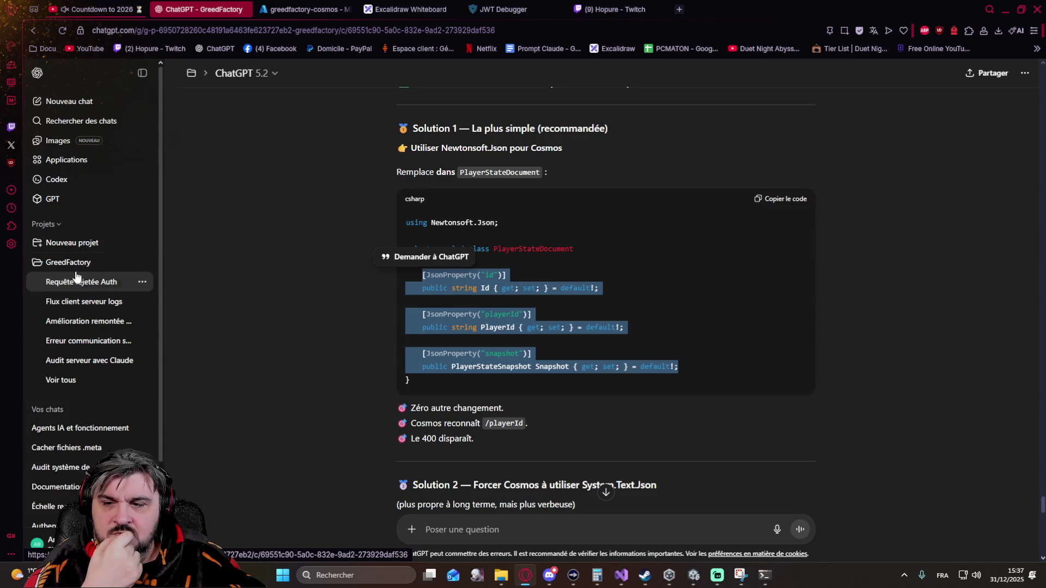
Browse the GreedFactory project's chat list, then go to the ChatGPT Images page.
click(70, 263)
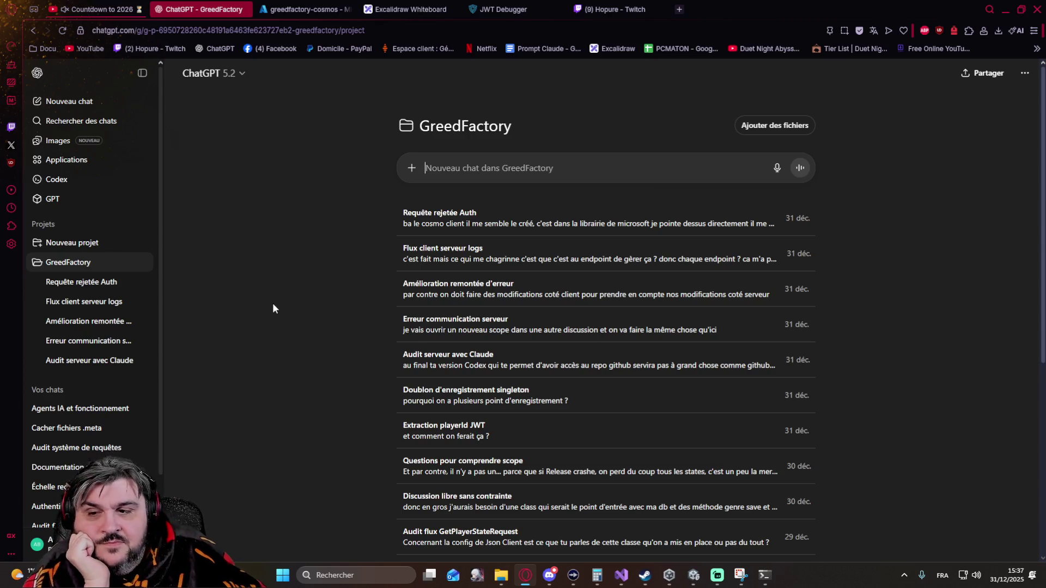
click(55, 144)
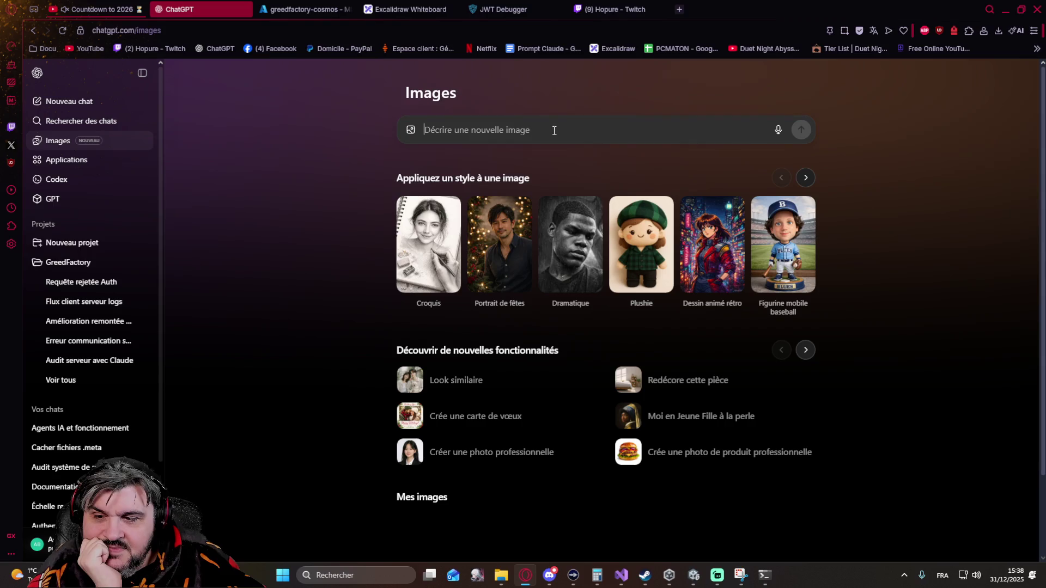
Start voice dictation of a new image description on the Images page.
click(575, 133)
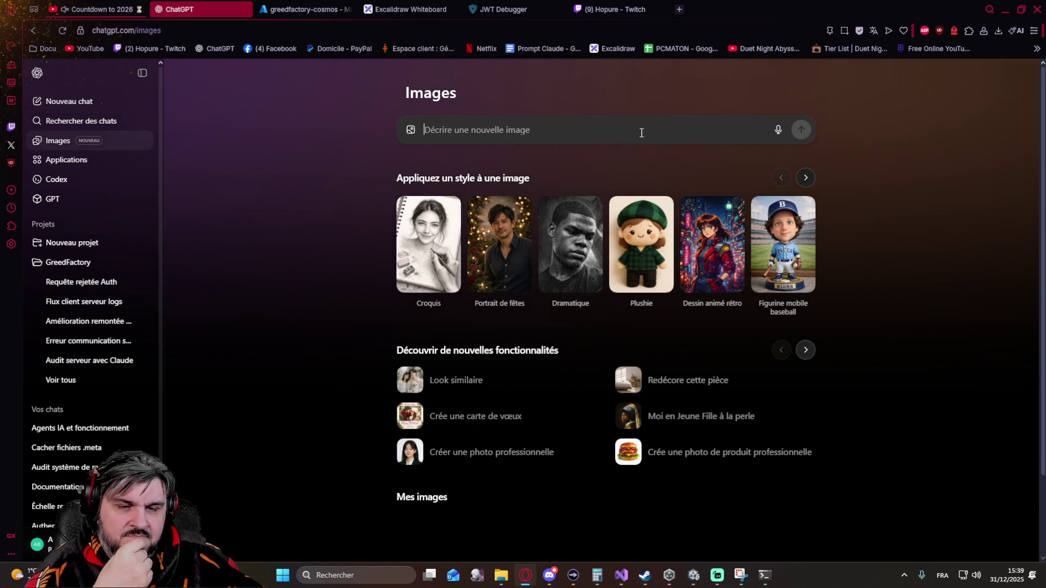
click(778, 132)
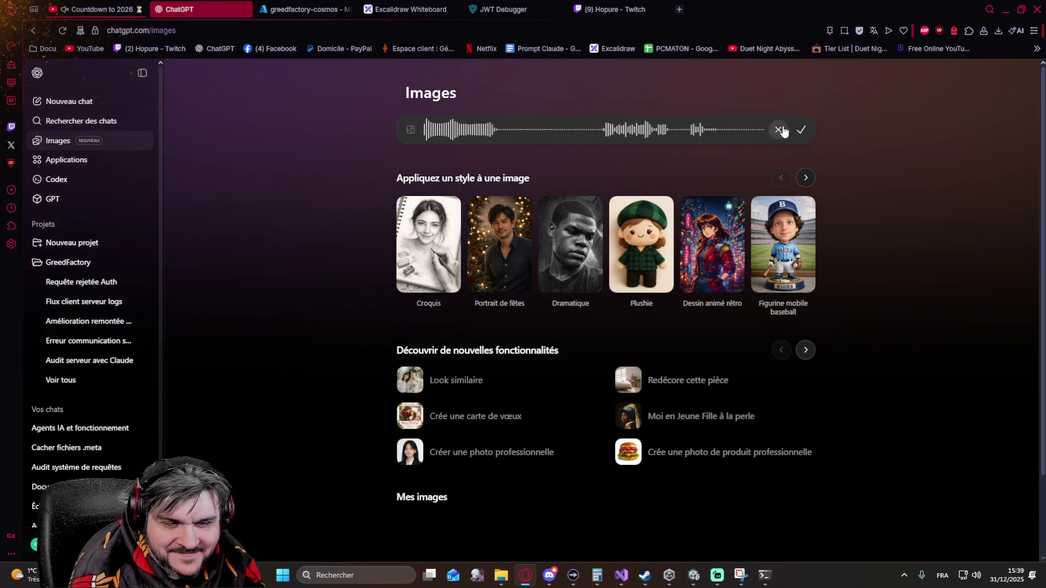
Finish the dictation, return to the GreedFactory project and start a live voice conversation with ChatGPT.
click(801, 130)
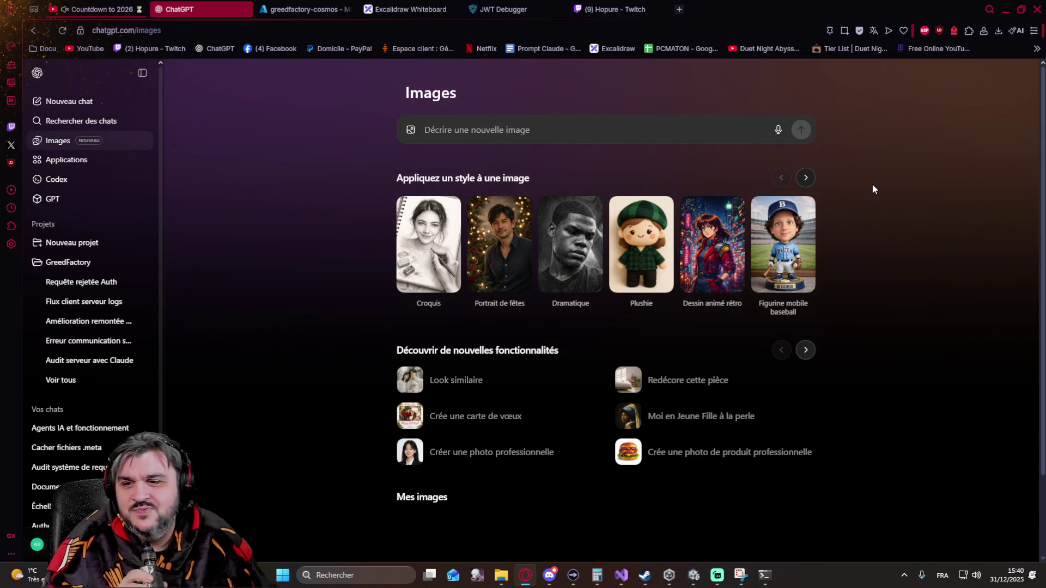
click(87, 263)
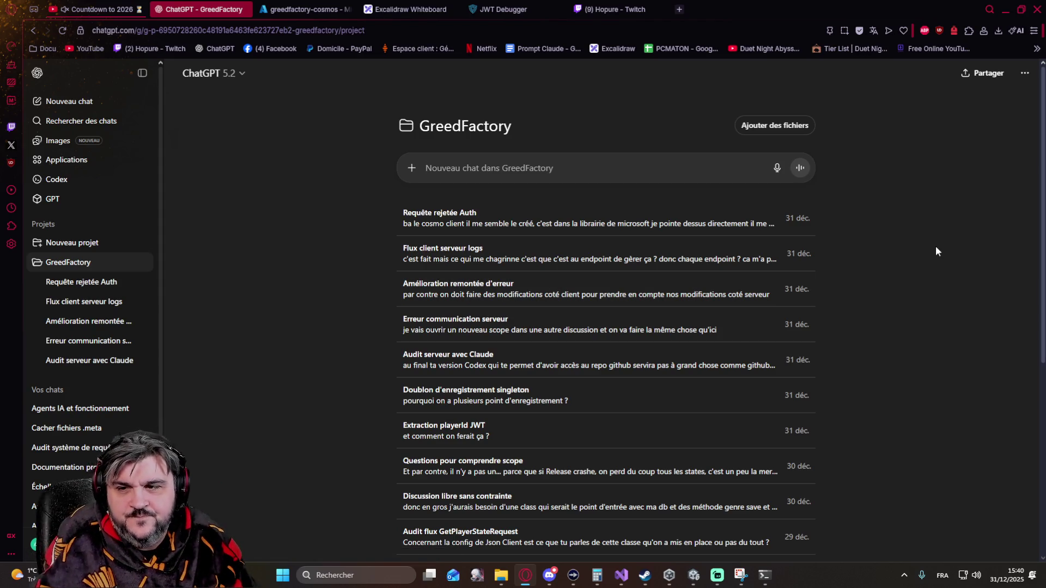
click(801, 168)
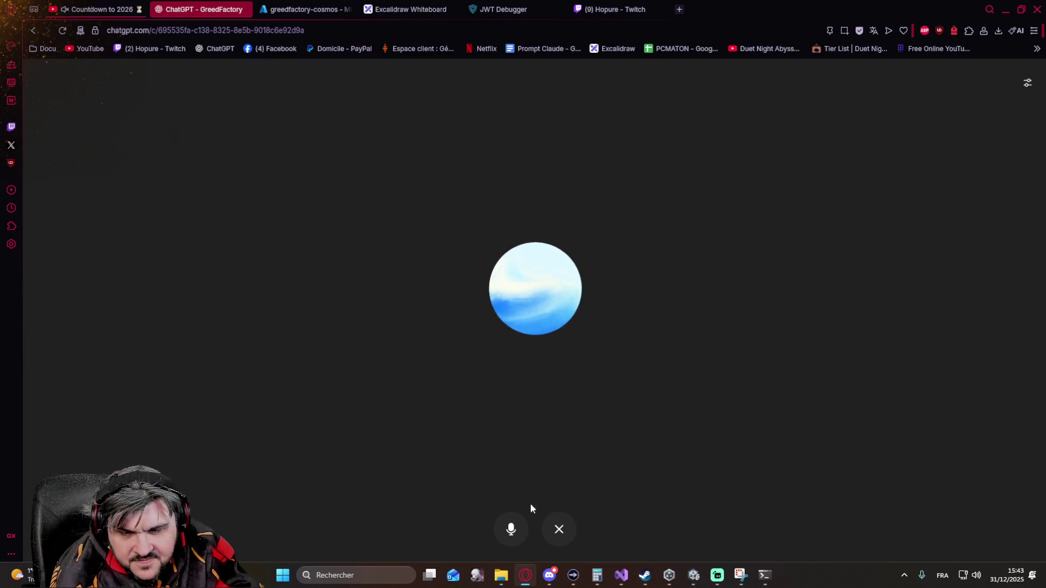
click(511, 529)
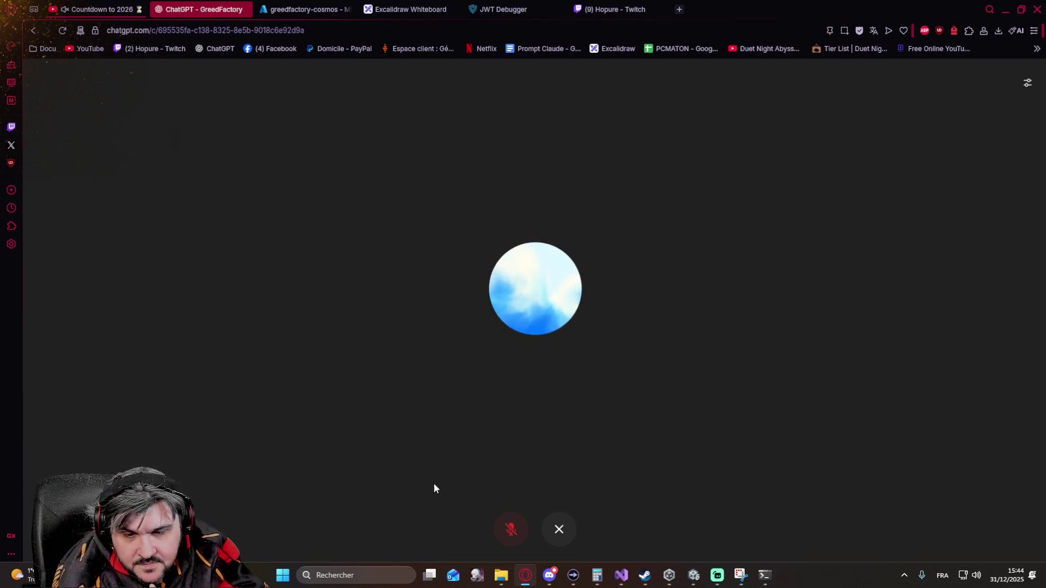
click(525, 531)
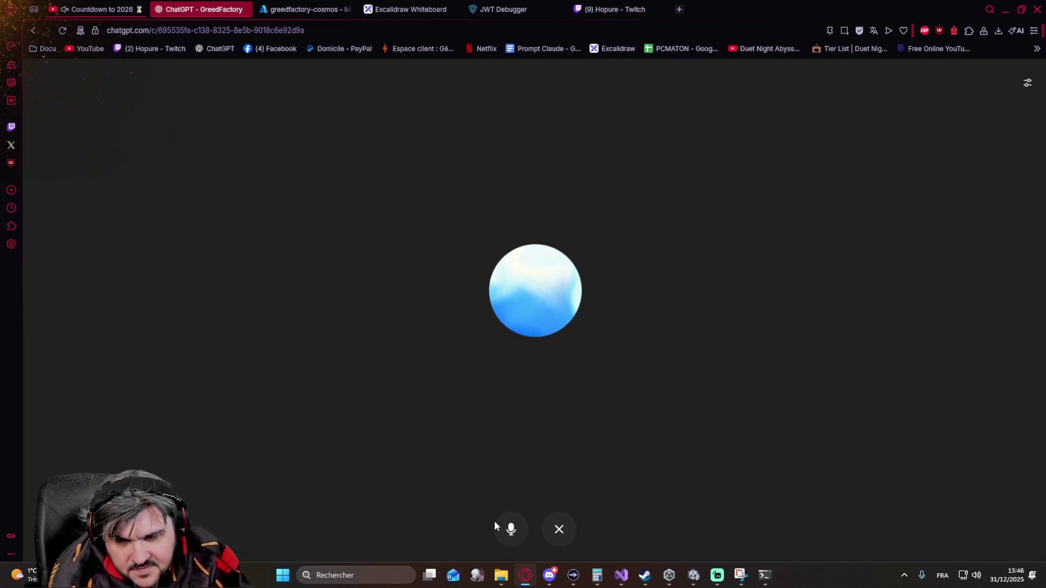
click(511, 529)
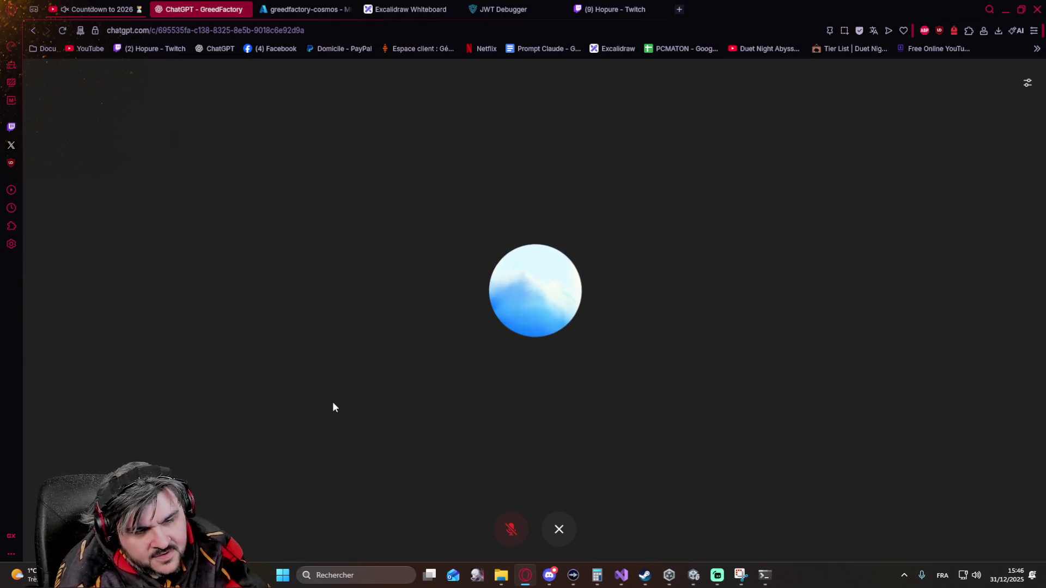
click(511, 529)
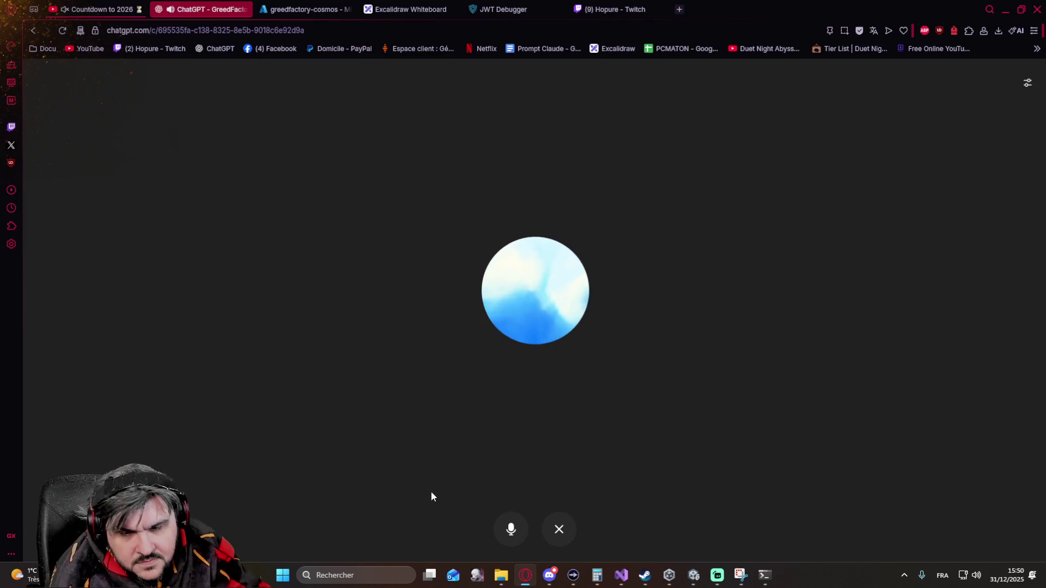
click(509, 532)
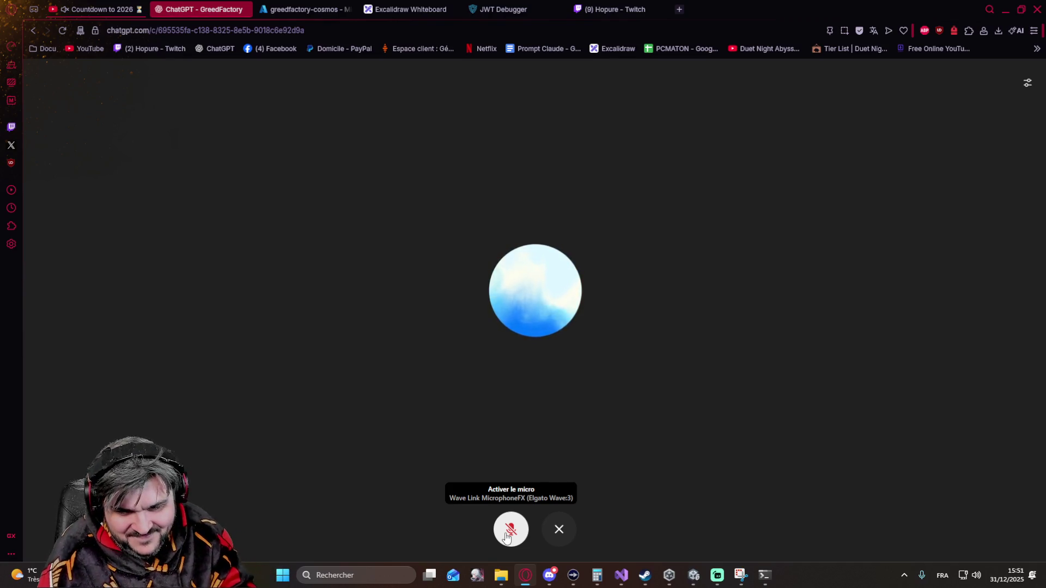
click(507, 536)
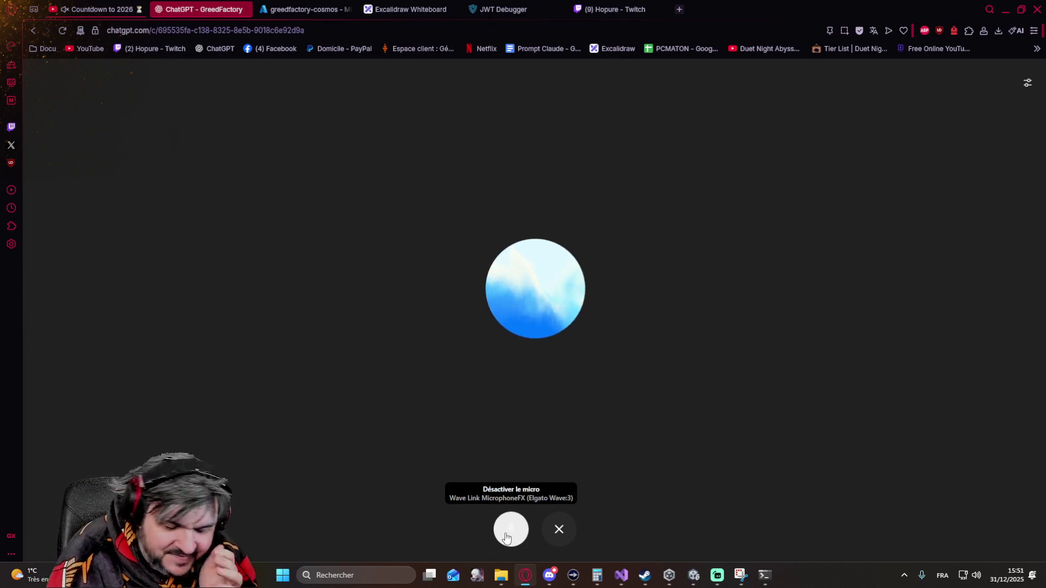
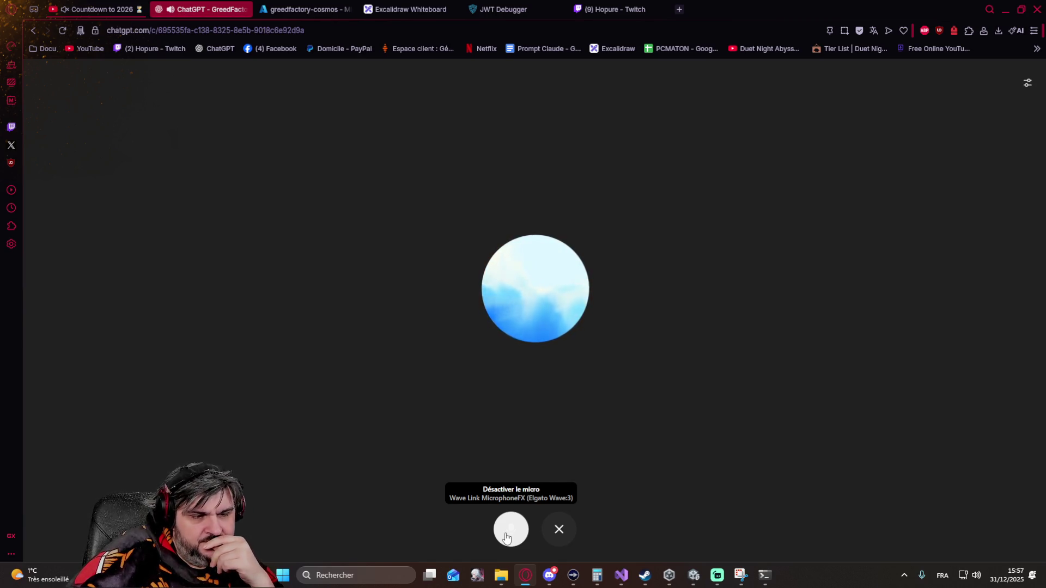
Toggle the microphone muted and live while talking in the GreedFactory voice chat, ending muted.
click(507, 537)
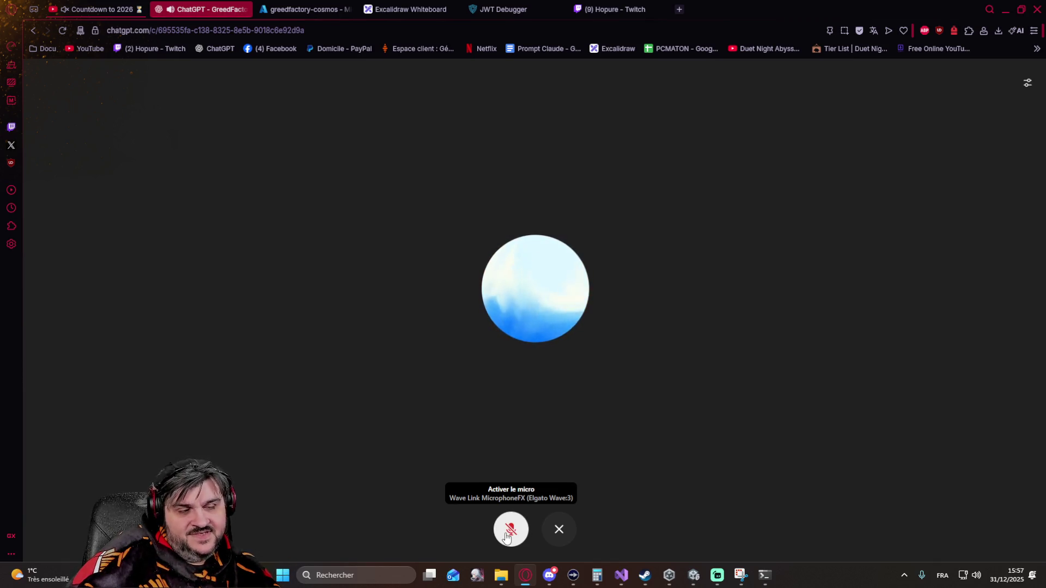
click(507, 536)
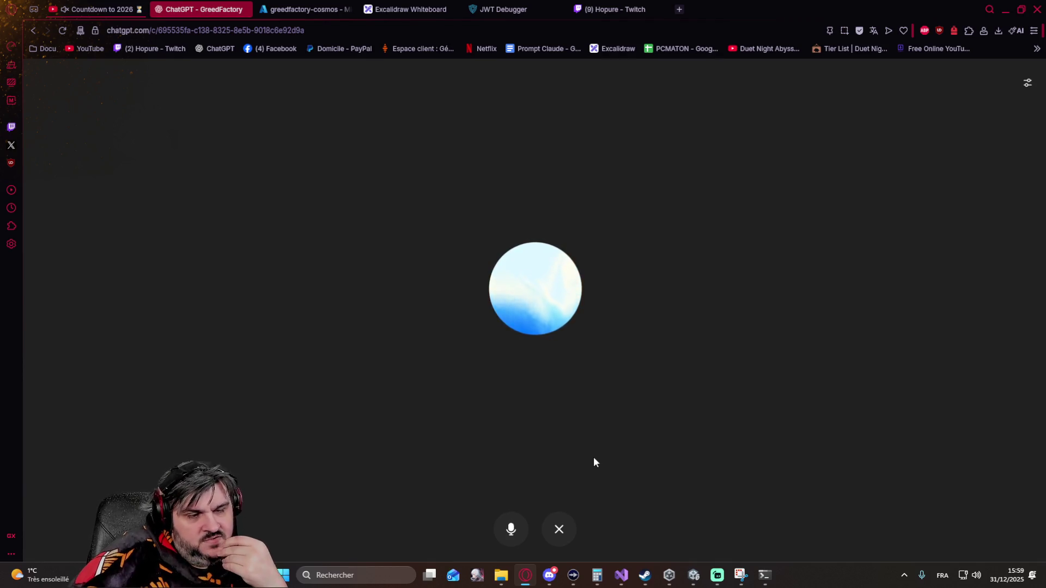
click(508, 526)
click(508, 525)
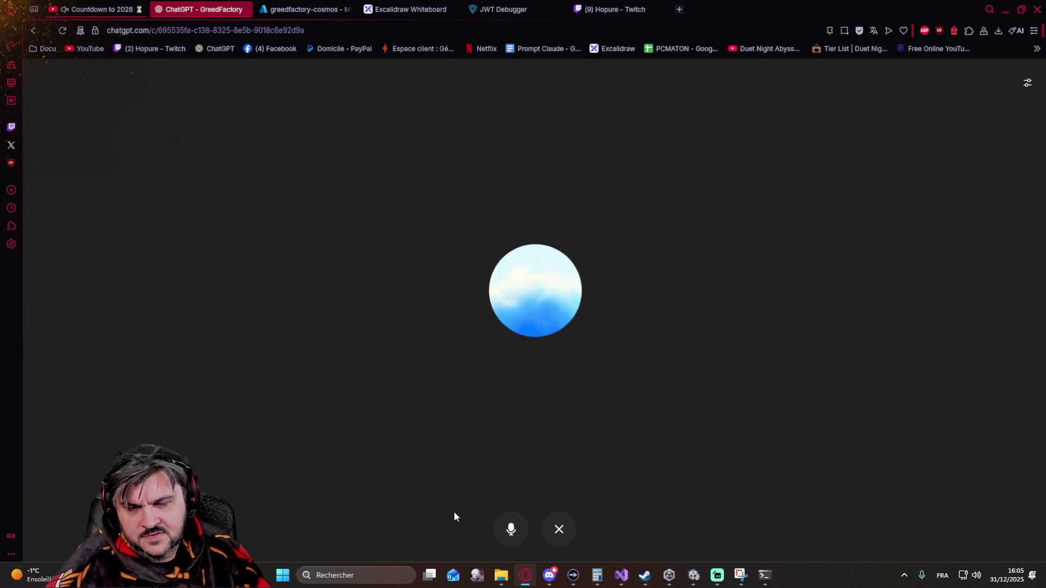
click(510, 530)
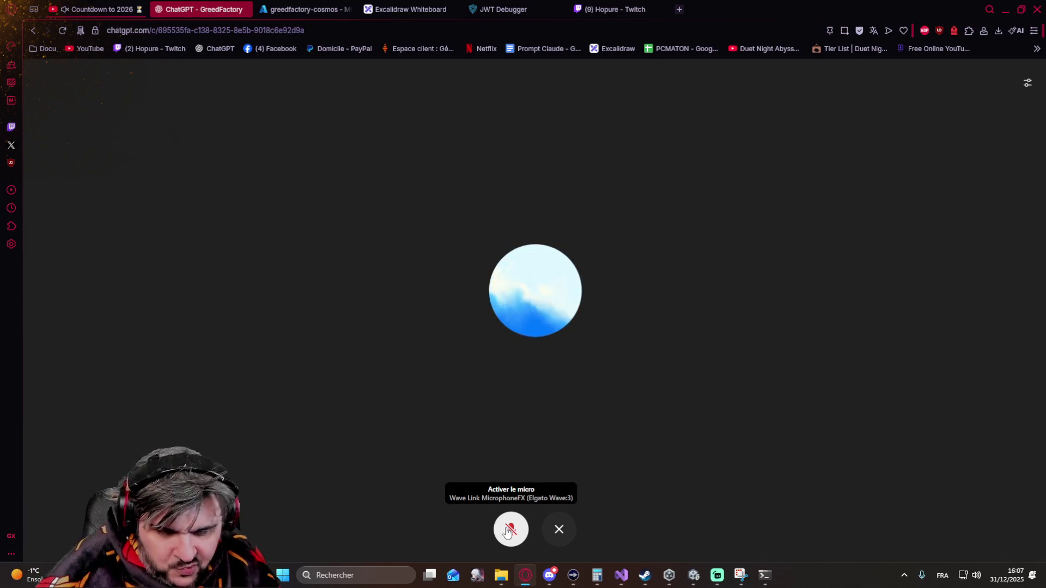
Turn the microphone back on to keep speaking in the voice conversation.
click(508, 532)
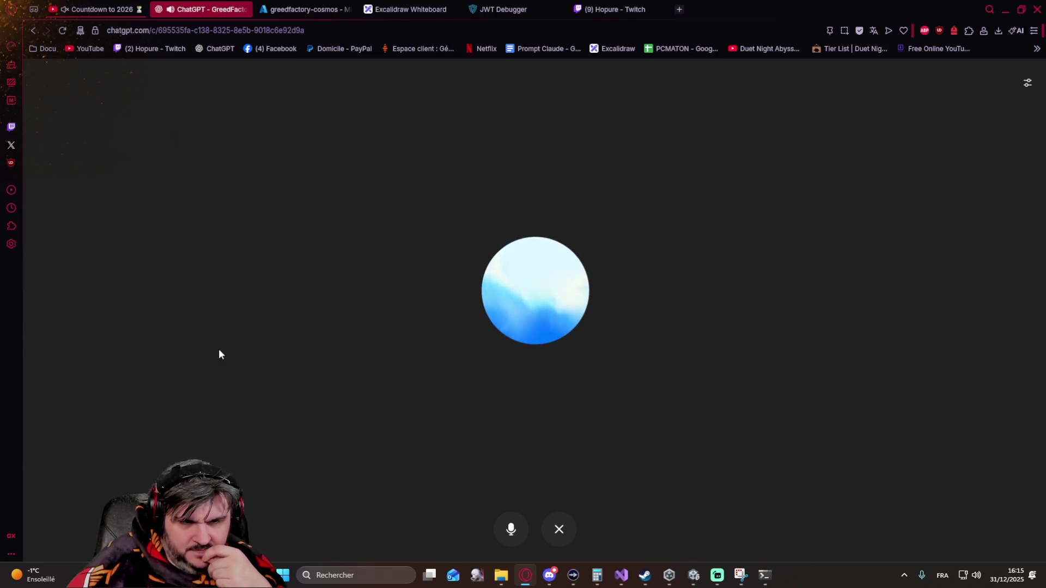
click(501, 526)
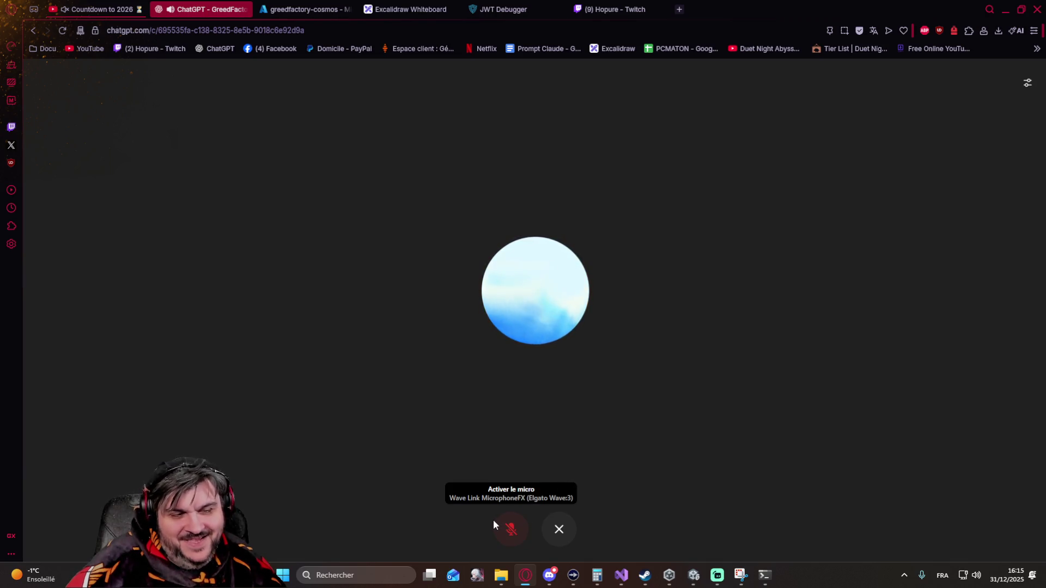
click(510, 529)
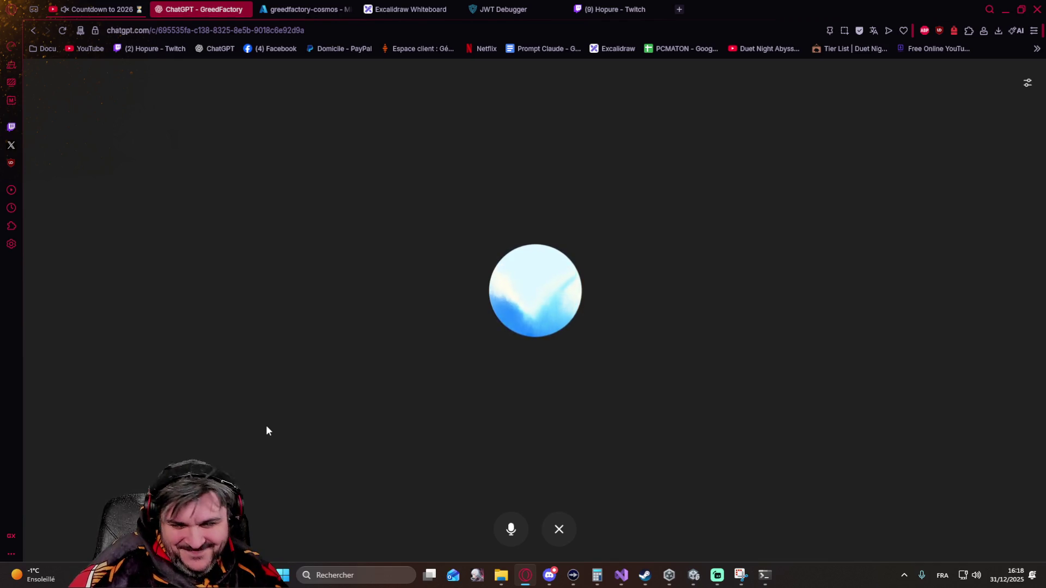
click(512, 528)
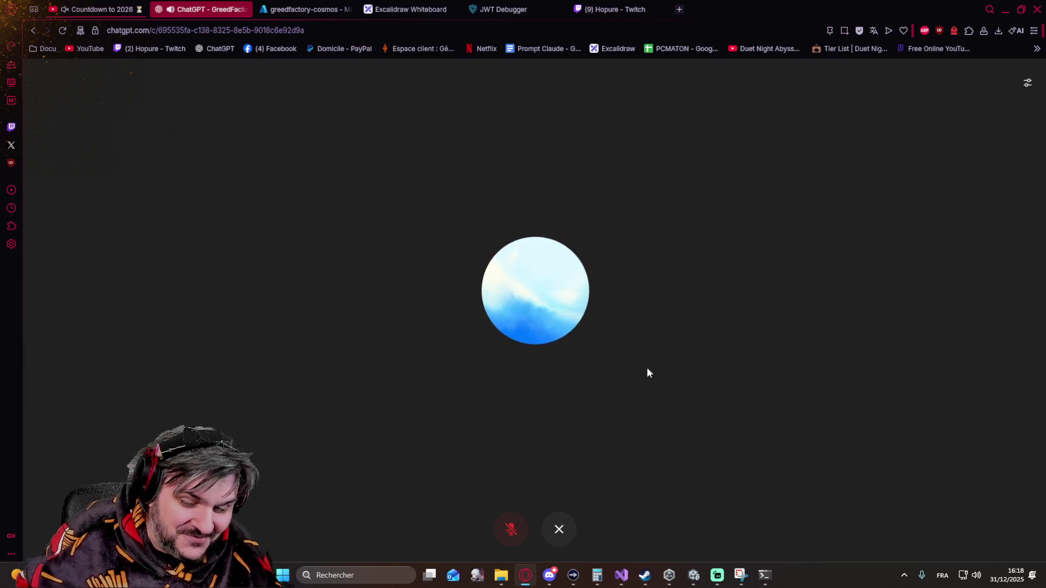
Unmute the microphone briefly, then end the voice conversation.
click(512, 529)
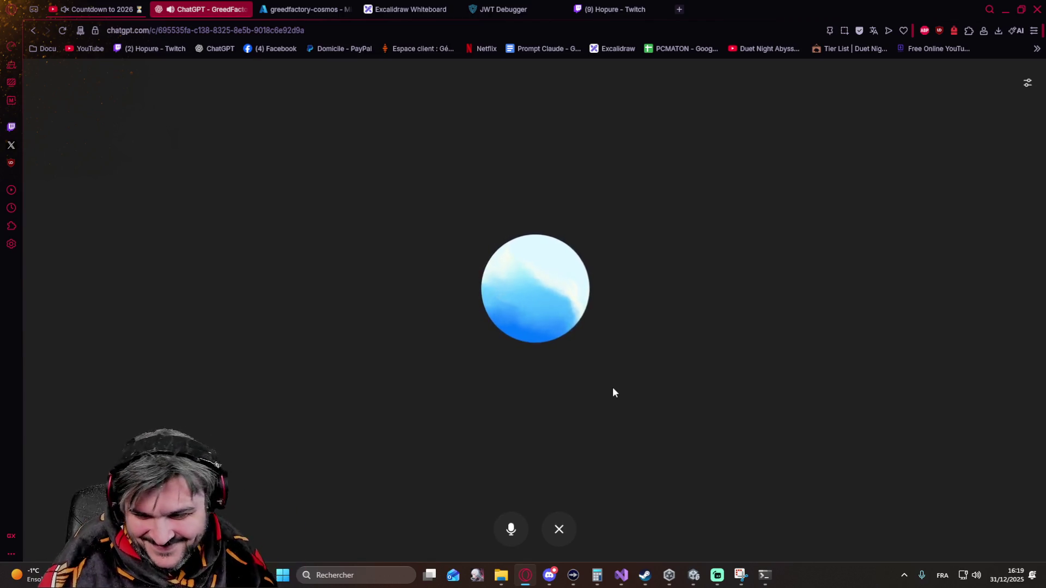
click(559, 529)
Review the 'Brainstorming game design' chat, then switch to the Unity editor.
click(458, 218)
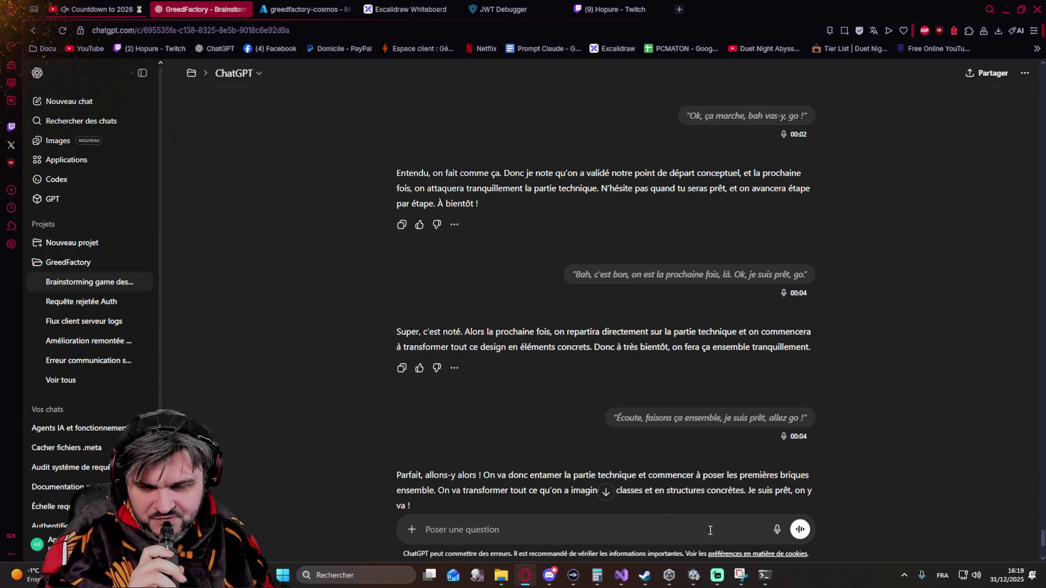
click(687, 577)
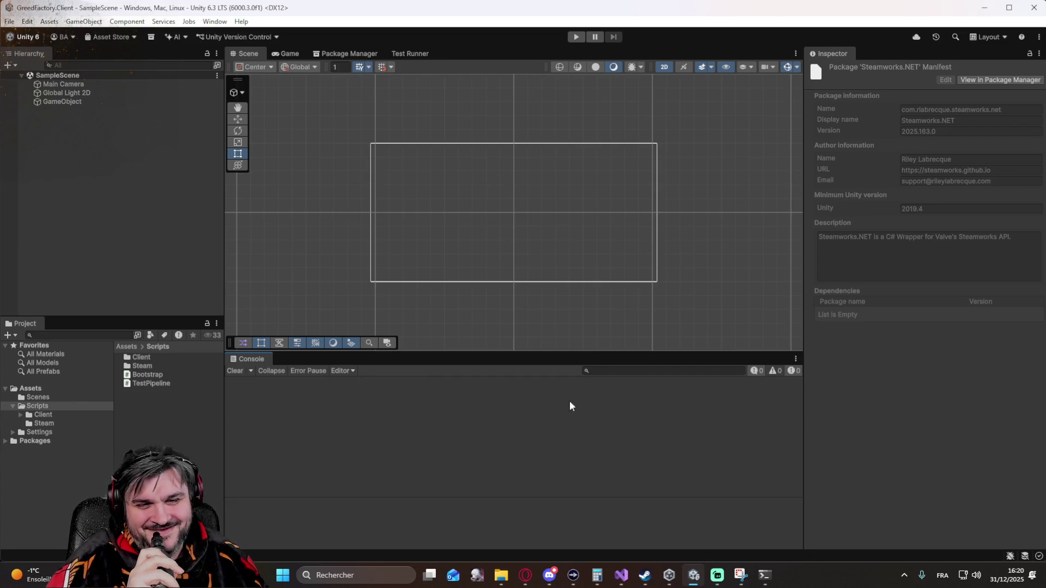
Save the SampleScene from the File menu, then switch to the Steam library.
click(12, 23)
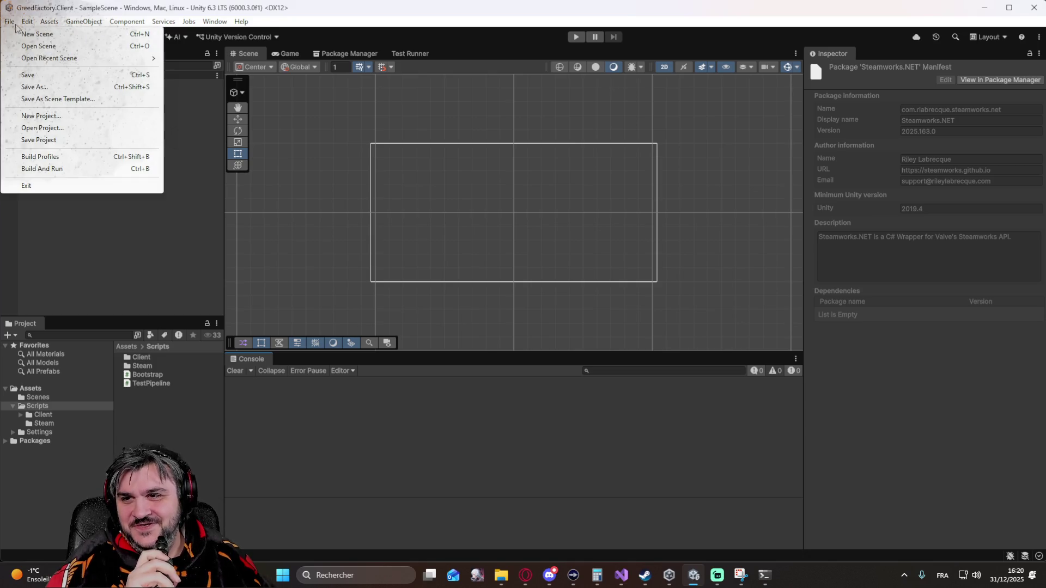
click(36, 76)
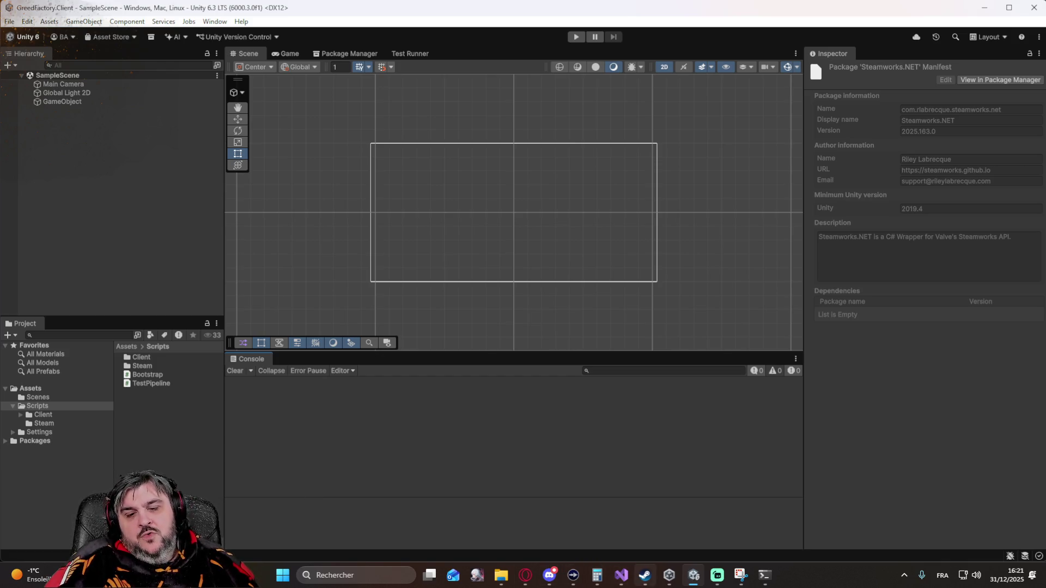
click(646, 577)
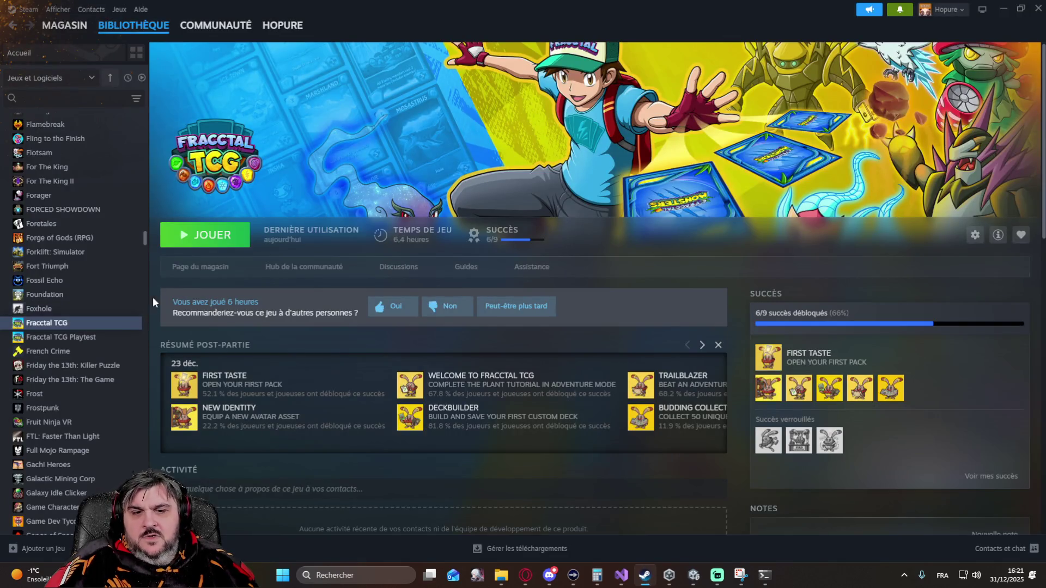
Launch Fracctal TCG from its Steam library page with JOUER.
click(200, 240)
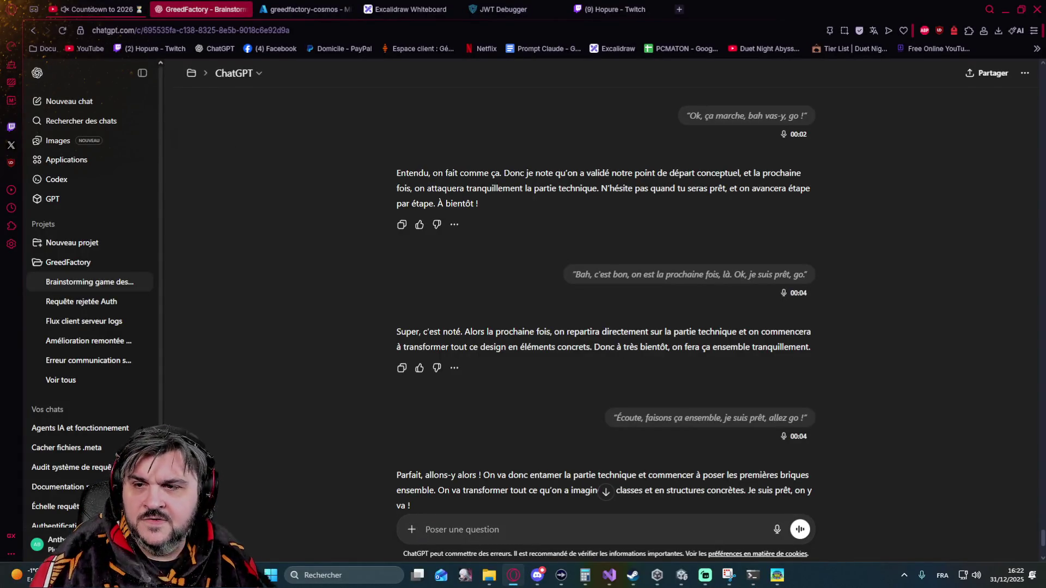
Minimize the browser and enter Adventure mode from the Fracctal TCG main menu.
click(1005, 10)
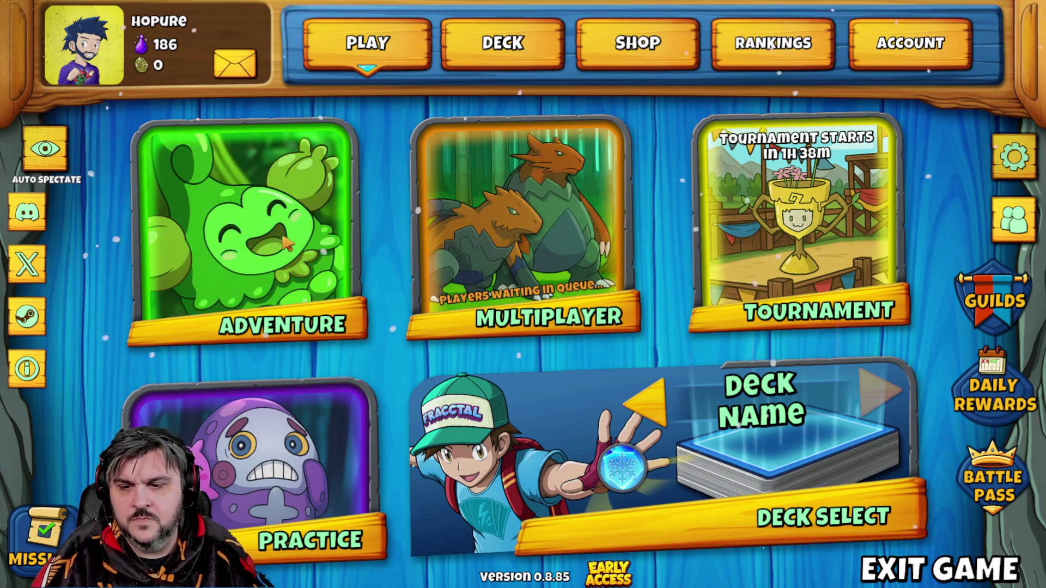
click(228, 260)
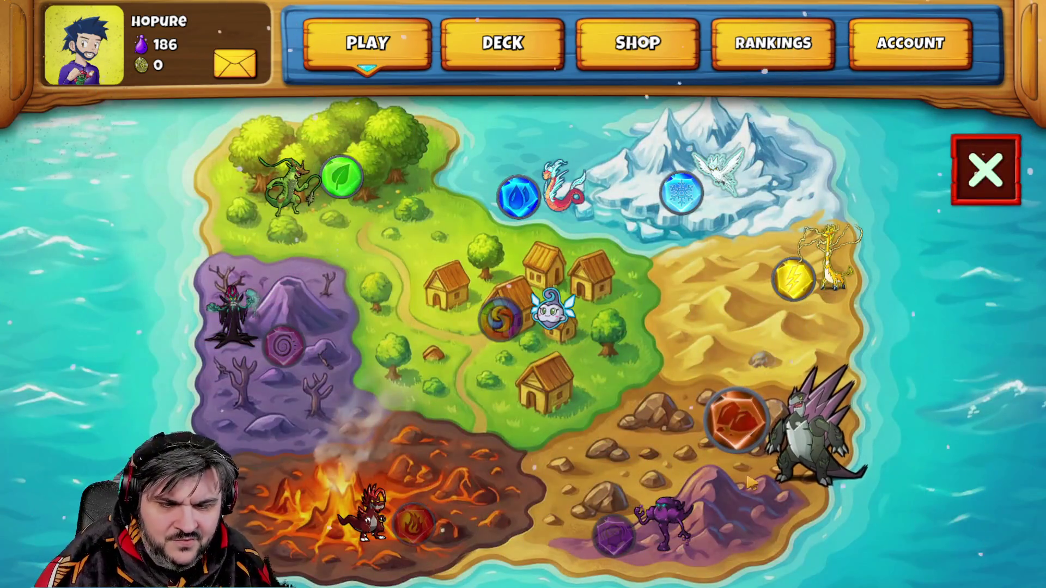
Start the Trainee-level challenge in the rock region of the world map.
click(872, 365)
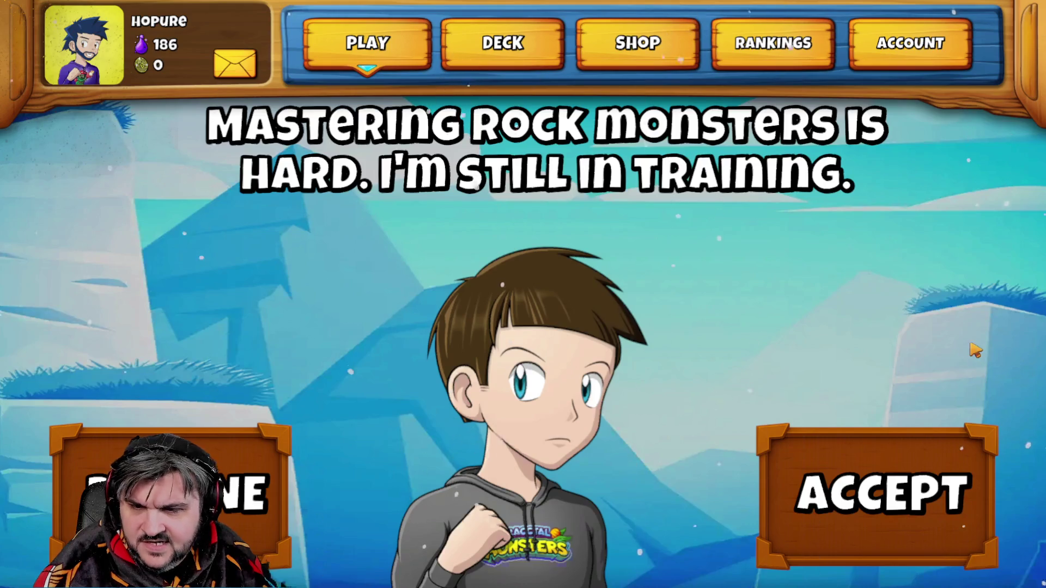
click(945, 509)
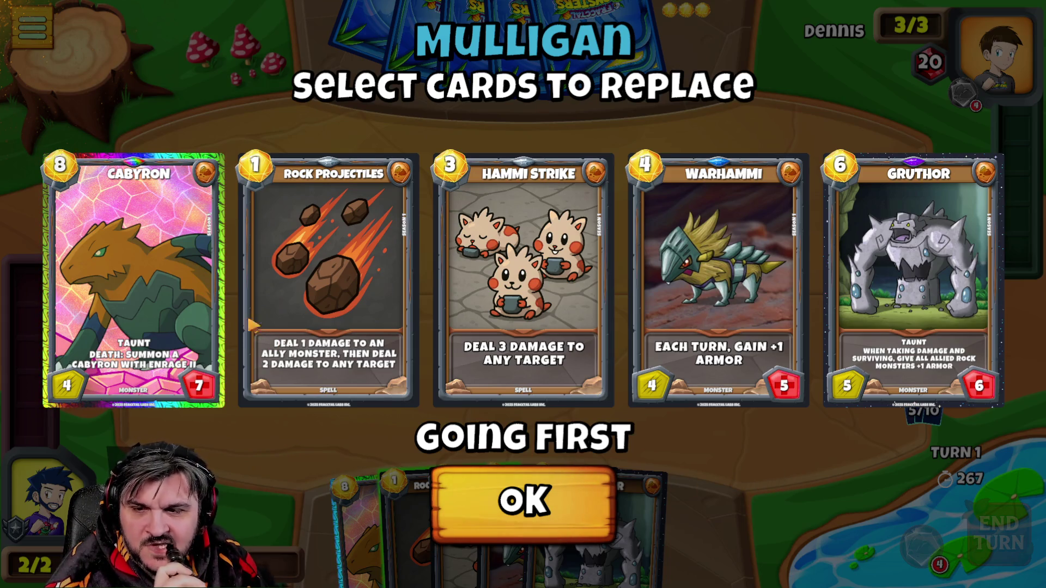
Mulligan Cabyron and Gruthor, end turn 1, then play Warhammi onto the middle of the board.
click(208, 343)
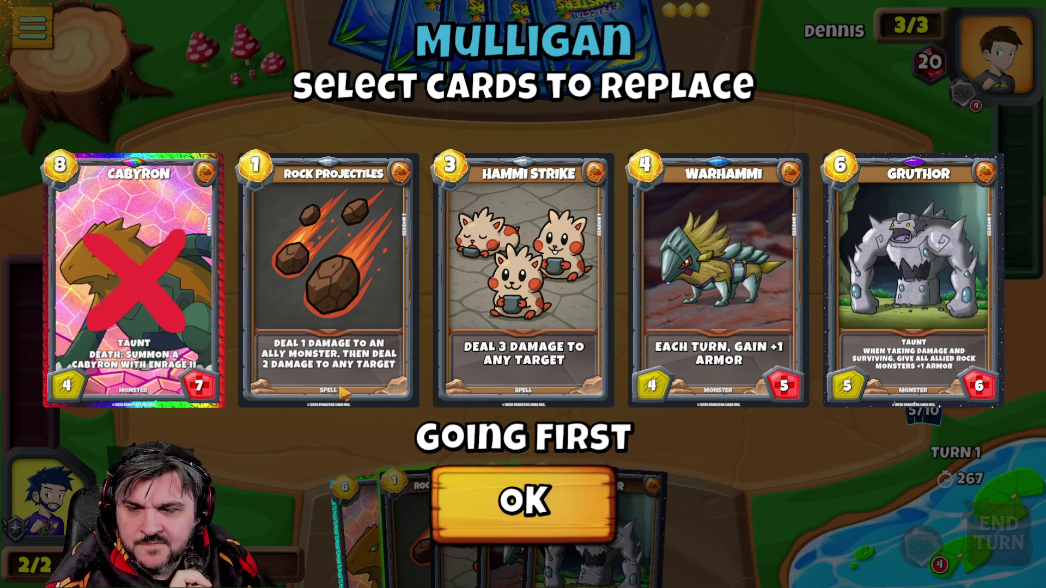
click(935, 321)
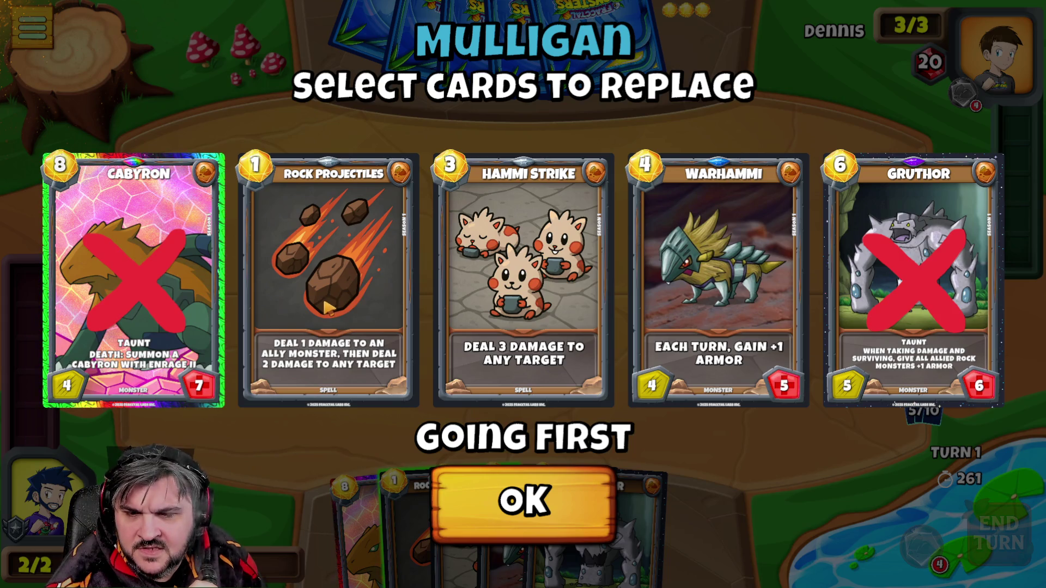
click(456, 485)
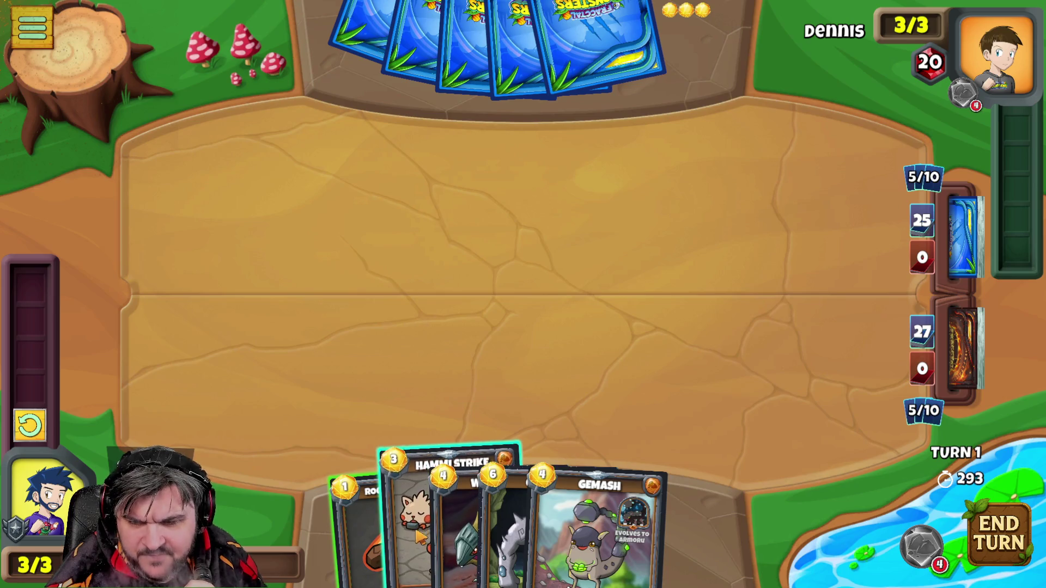
mouse_move(384, 523)
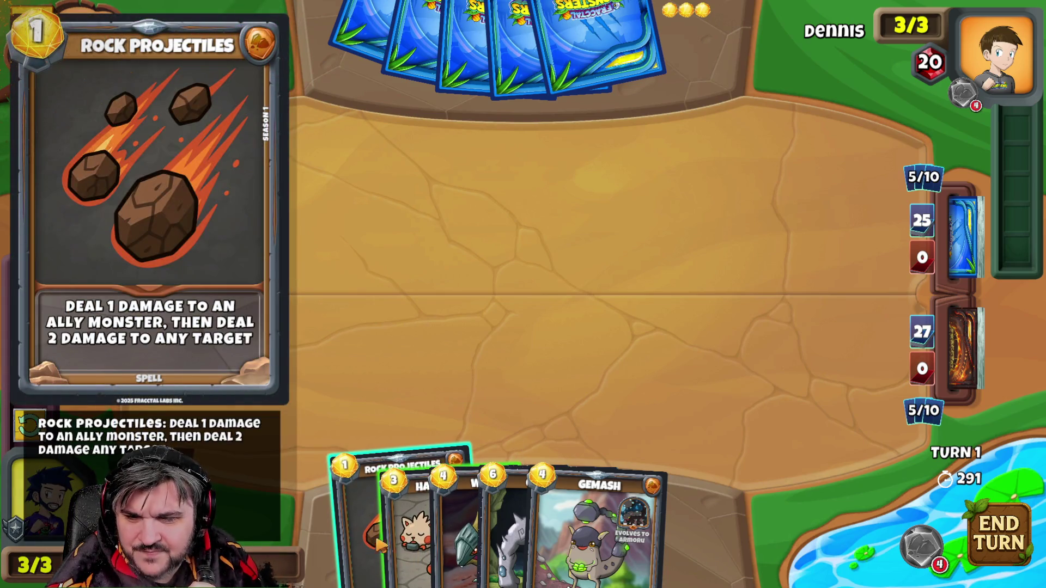
click(993, 533)
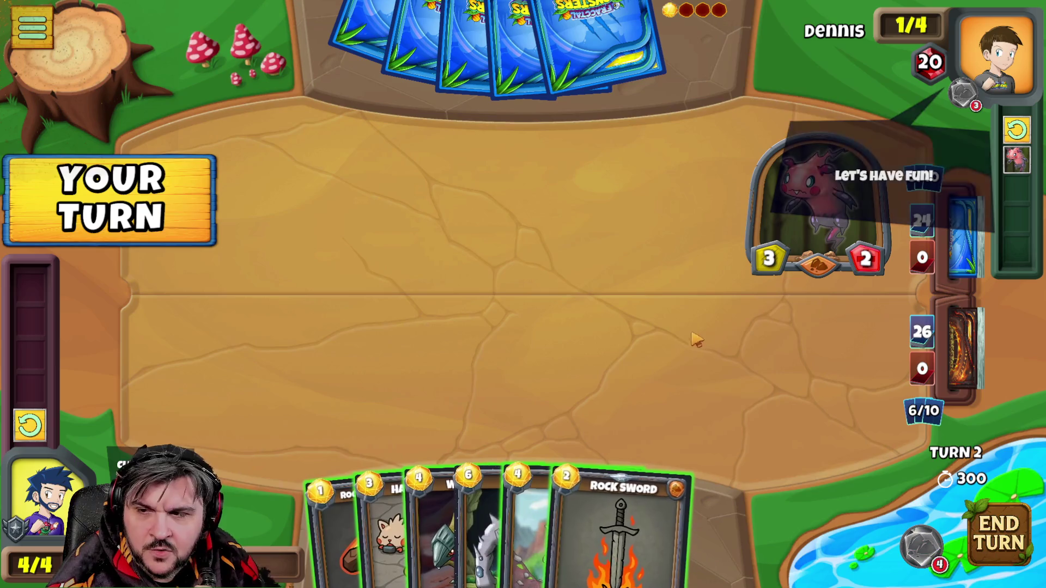
mouse_move(458, 507)
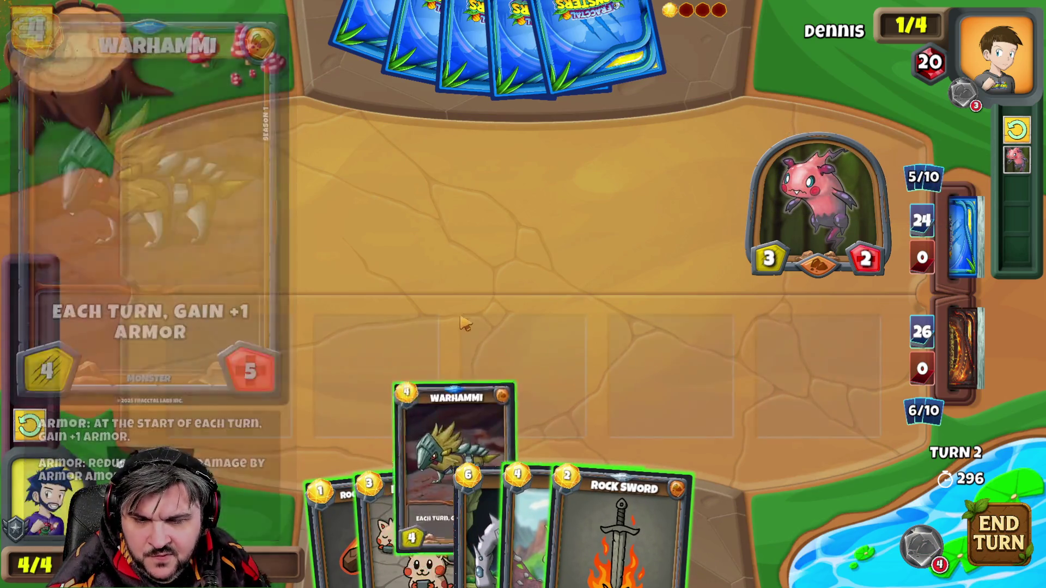
drag(441, 528, 523, 351)
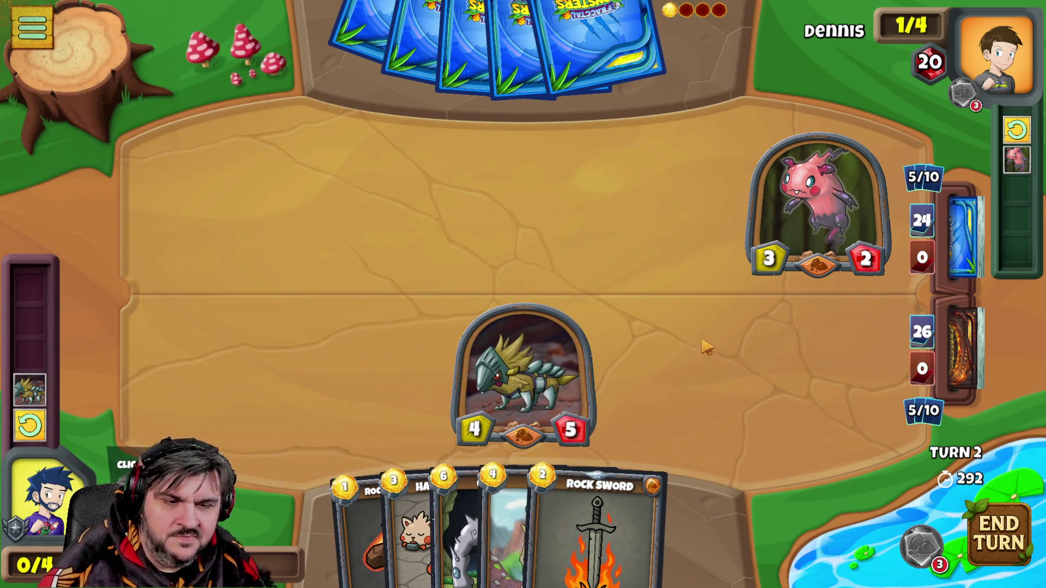
End turn 2 and let the opponent's turn play out.
click(998, 539)
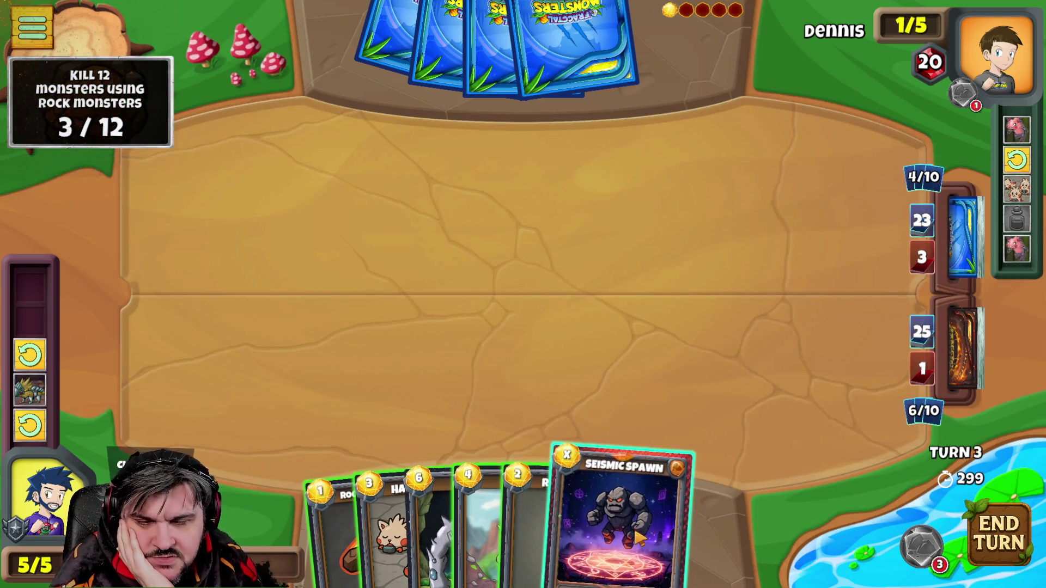
mouse_move(492, 531)
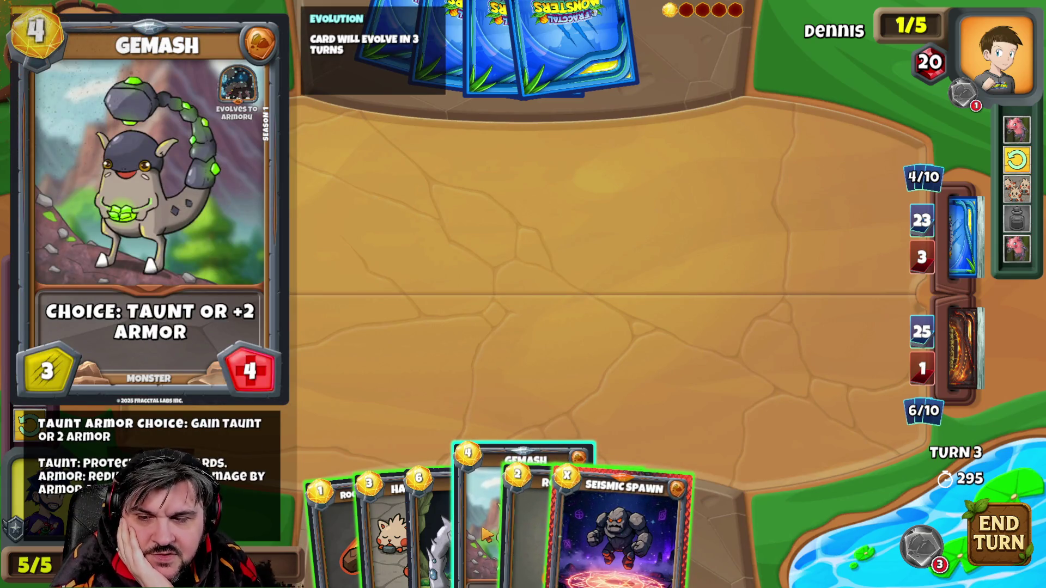
Play Gemash onto the board with the +2 armor choice and end the turn.
drag(482, 536, 532, 310)
drag(491, 491, 536, 315)
drag(491, 490, 531, 365)
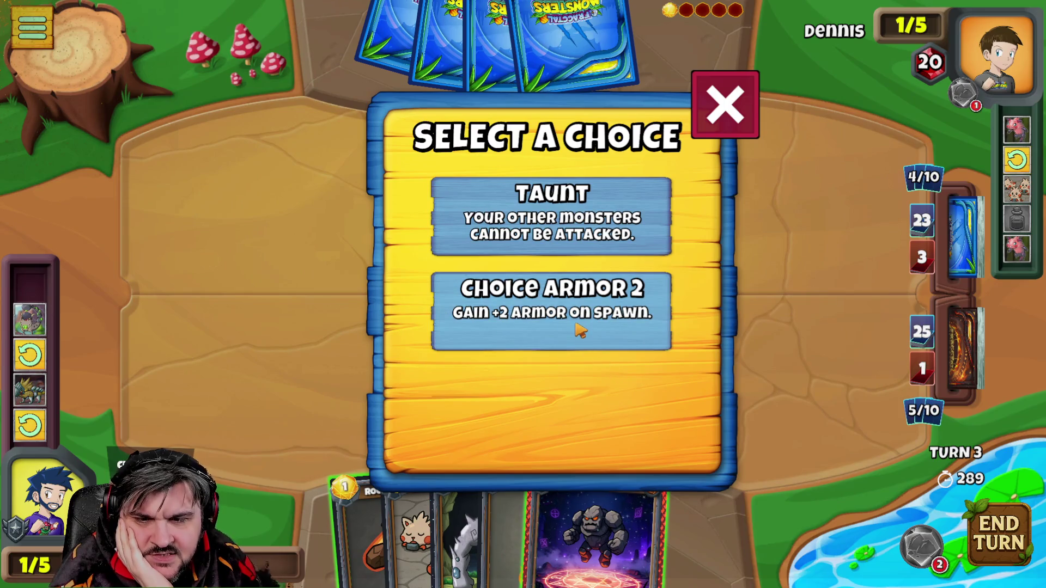
click(539, 326)
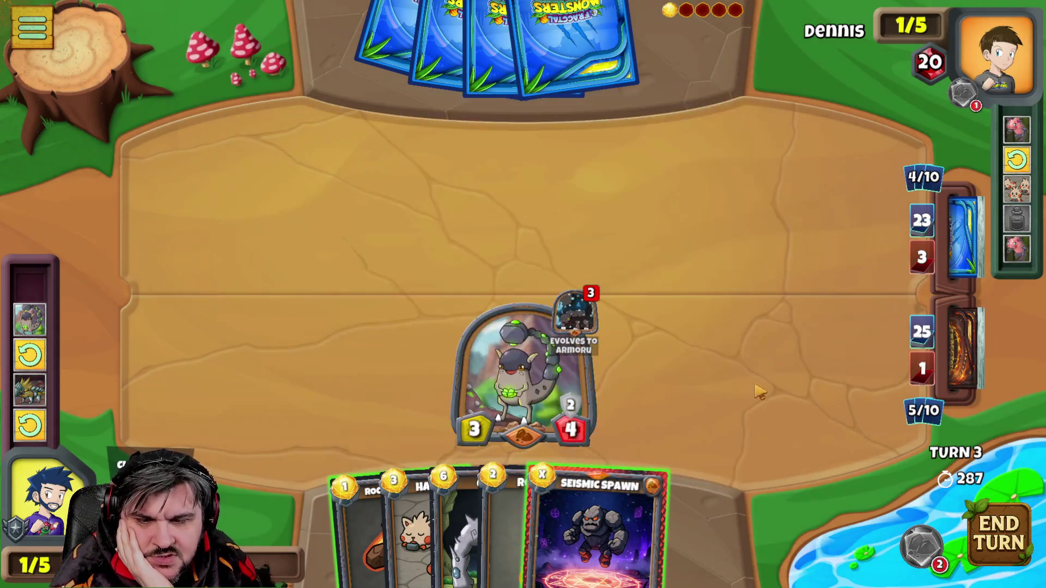
mouse_move(601, 531)
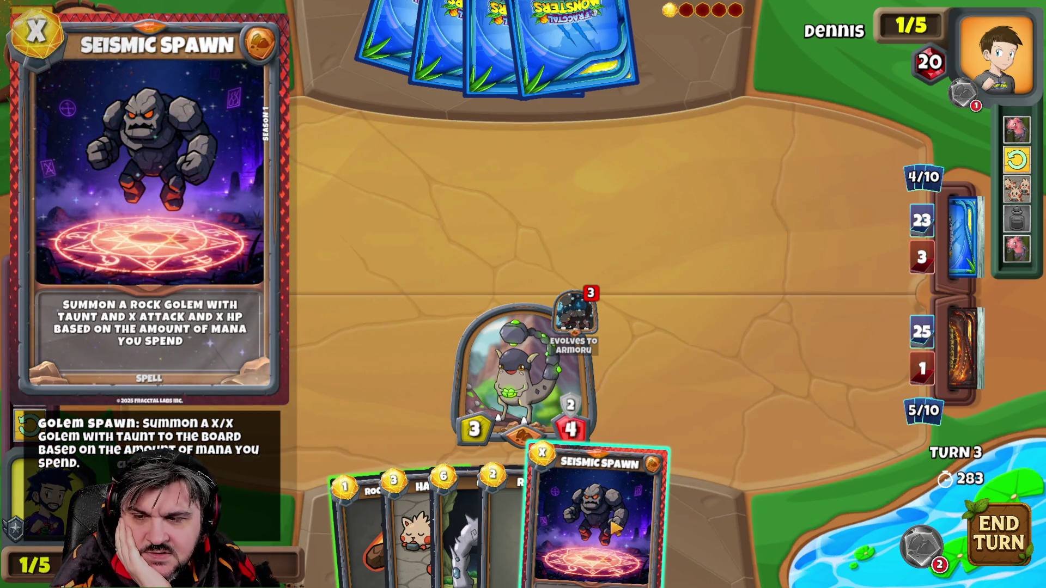
click(1002, 535)
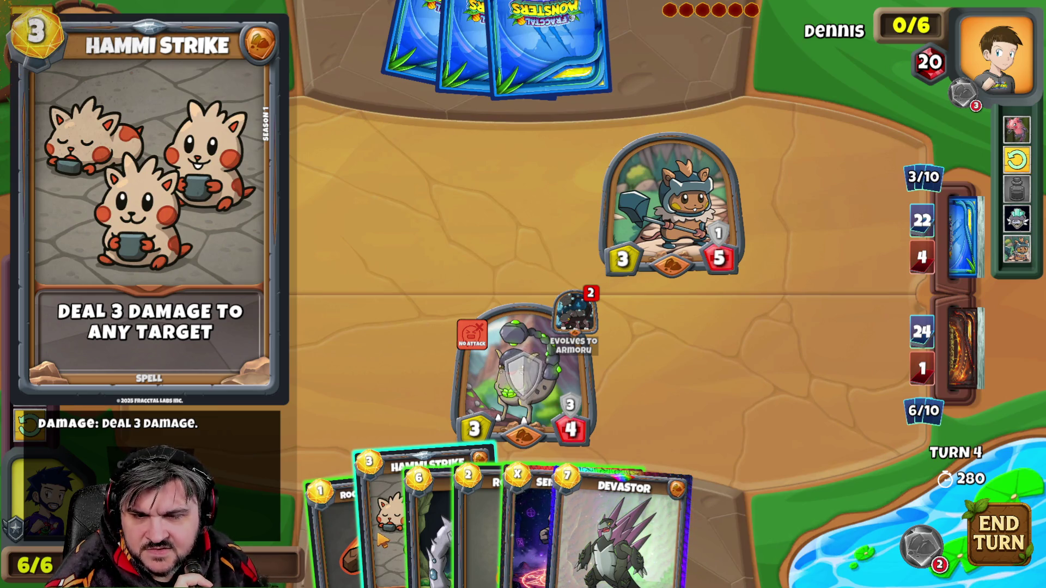
mouse_move(461, 506)
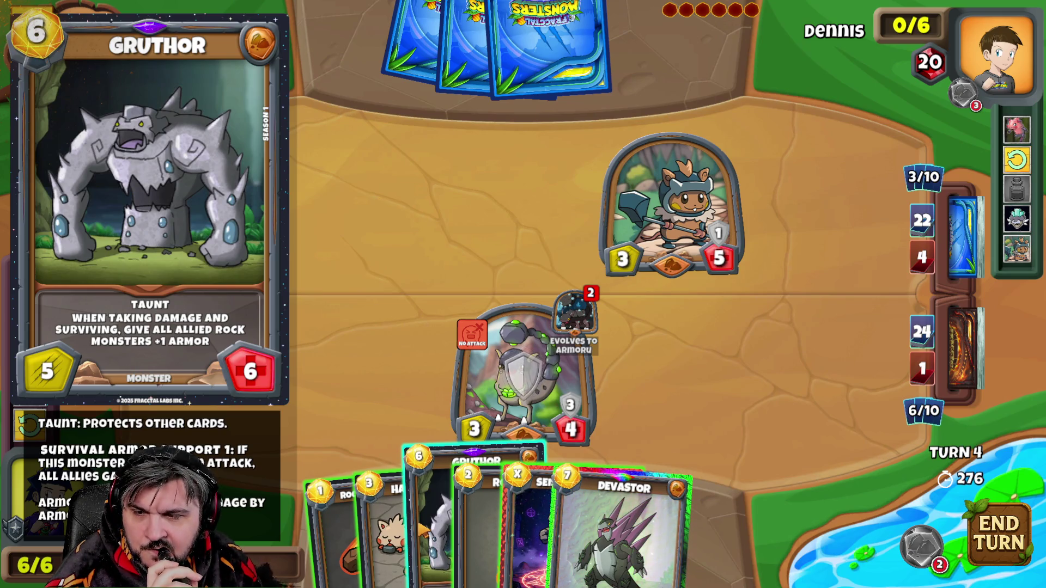
Play Gruthor onto the right side of the board and end the turn.
drag(474, 507, 795, 381)
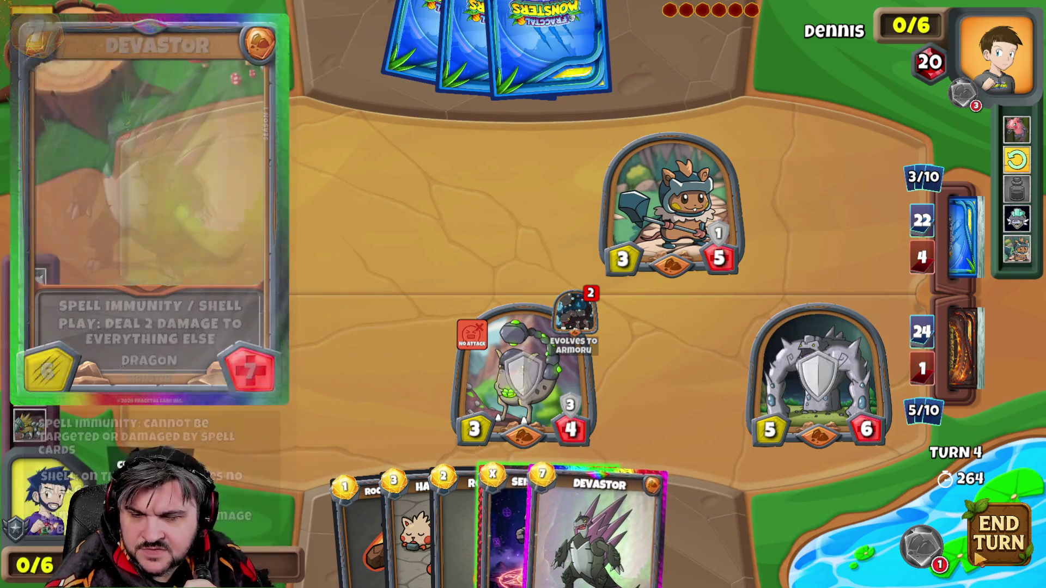
click(1000, 533)
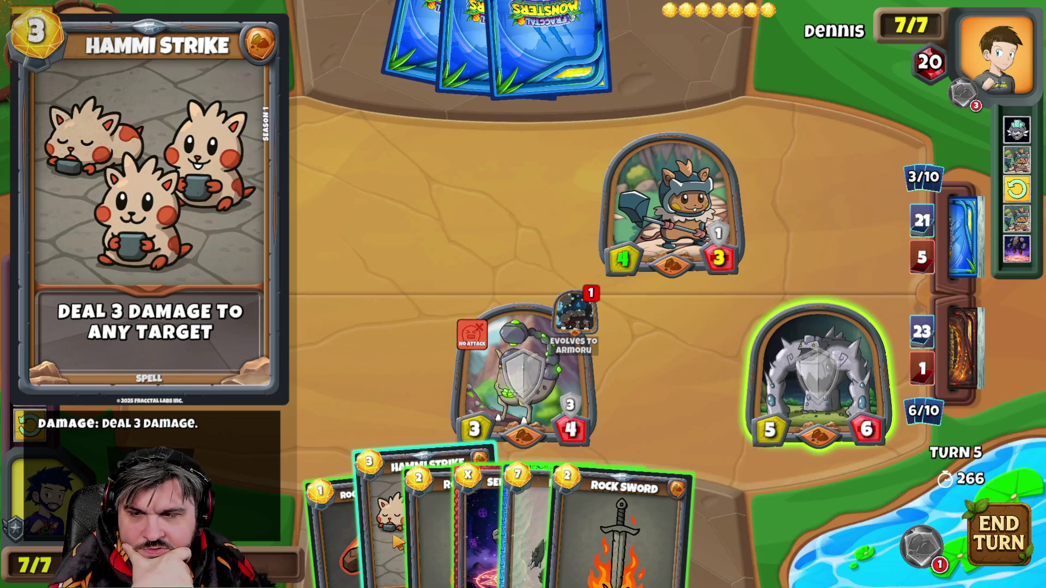
Cast Hammi Strike on the enemy monster and attack the enemy hero with Gruthor.
drag(397, 542, 670, 213)
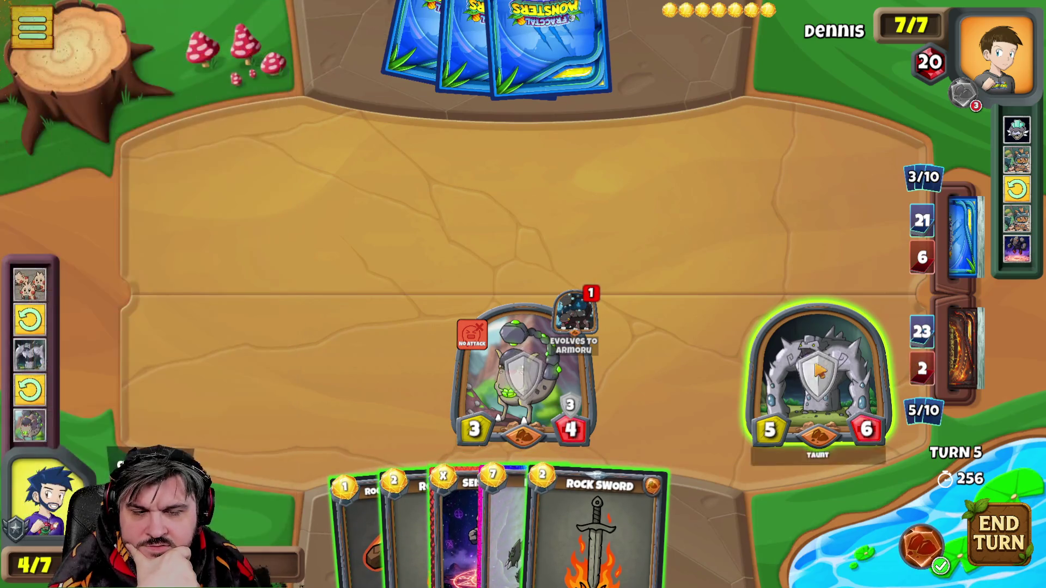
drag(818, 376, 535, 82)
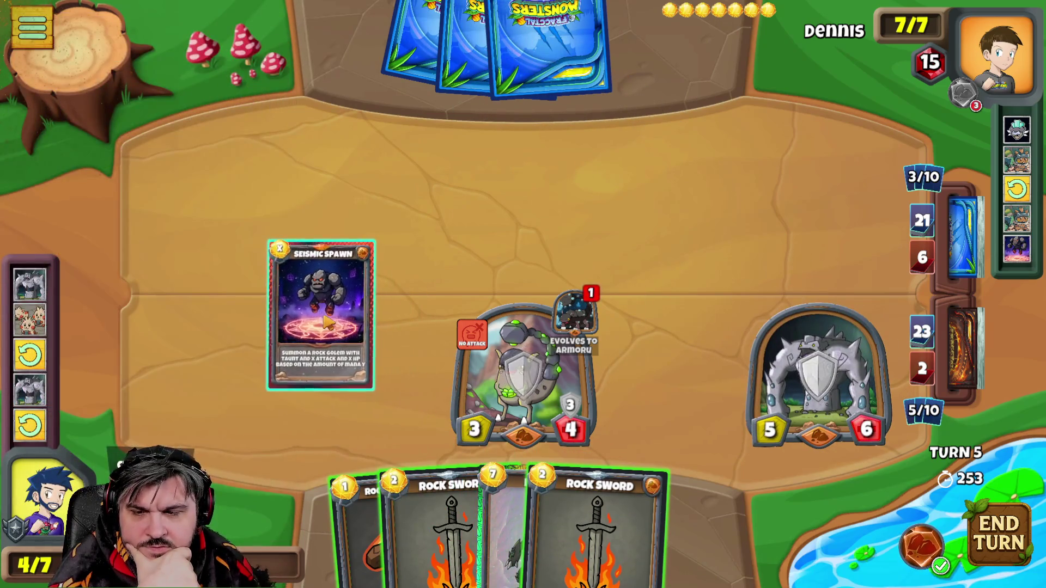
Cast Seismic Spawn at cost 4 to summon a 4/4 golem, then end the turn.
drag(499, 507, 344, 343)
click(577, 284)
click(577, 285)
click(523, 336)
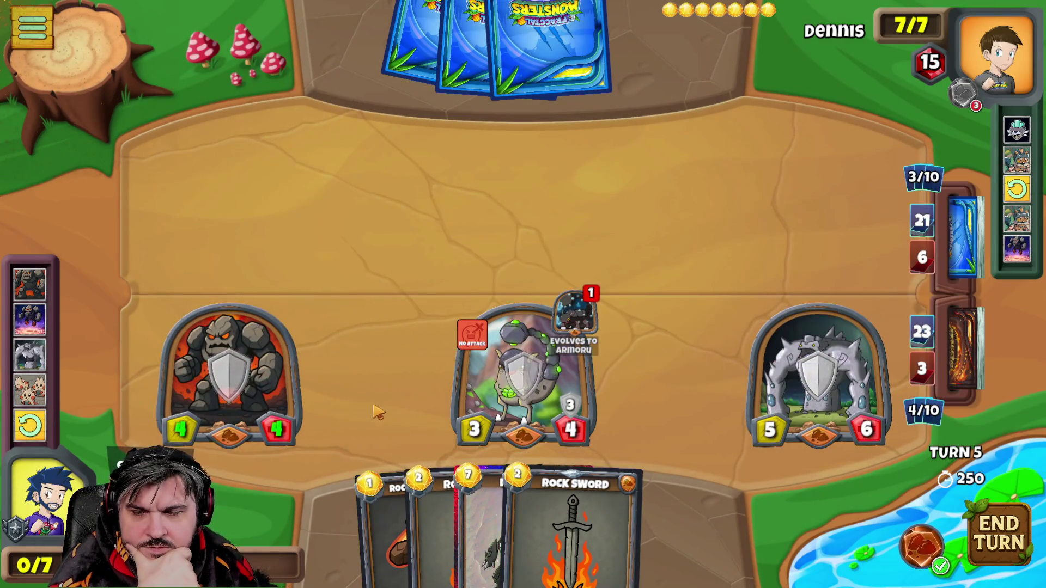
click(993, 541)
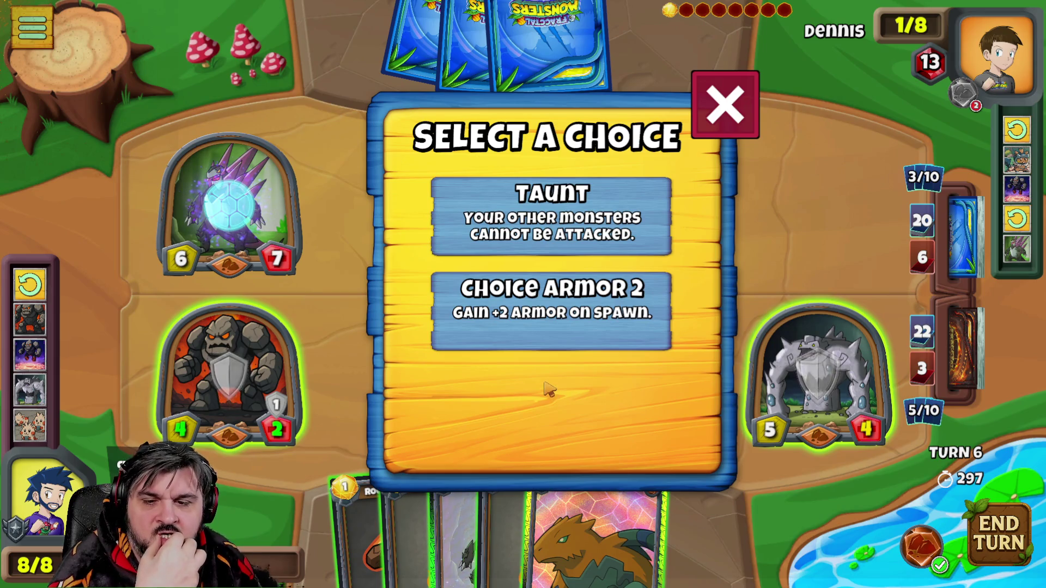
Choose the armor option for the played monster and attack the enemy hero with the left golem.
click(556, 331)
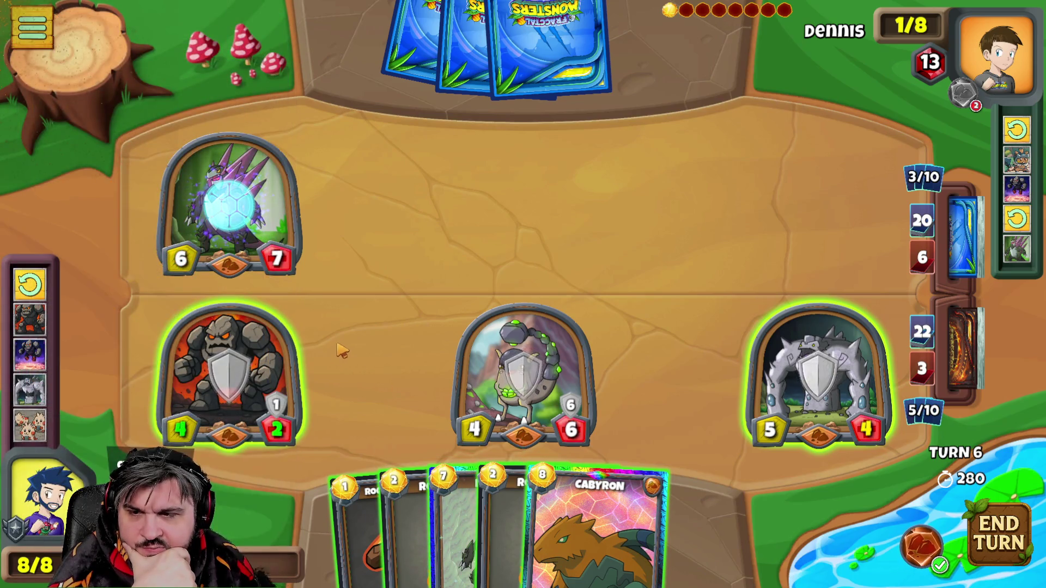
drag(266, 336, 523, 49)
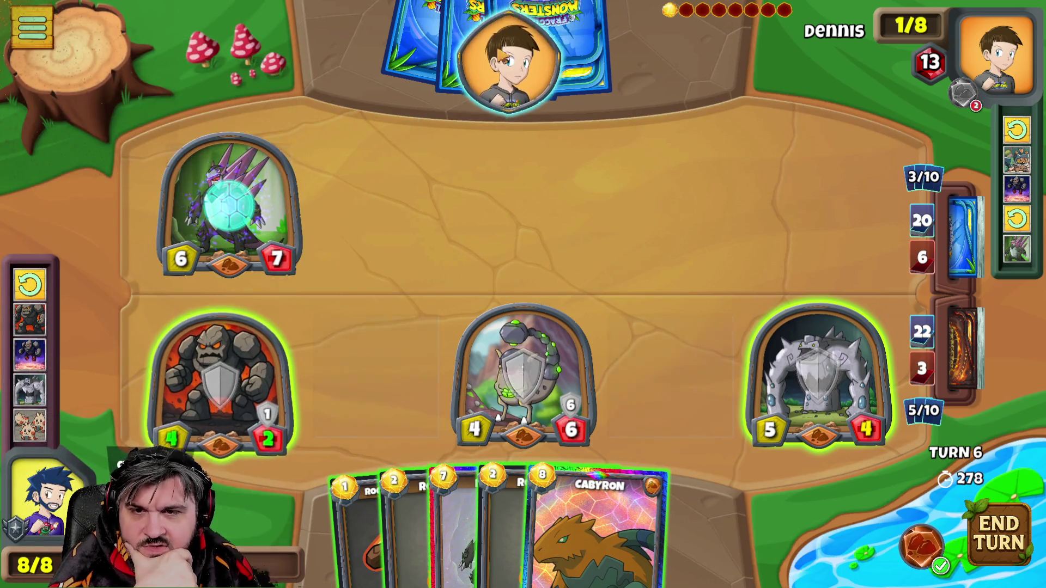
Attack the hero with the right golem, play Devastor, and give it +1 armor with the Rock card.
drag(817, 368, 509, 57)
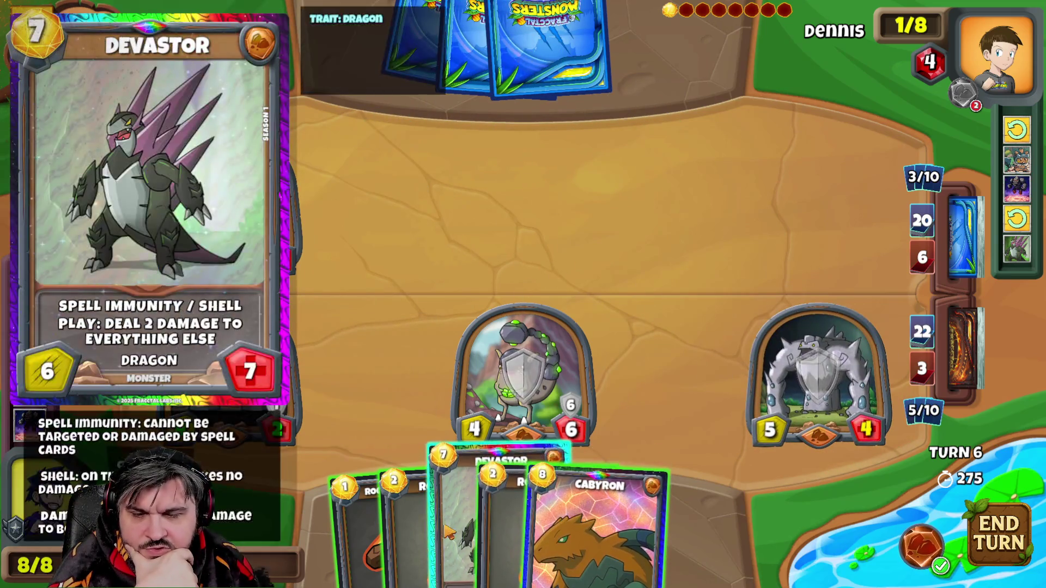
mouse_move(509, 441)
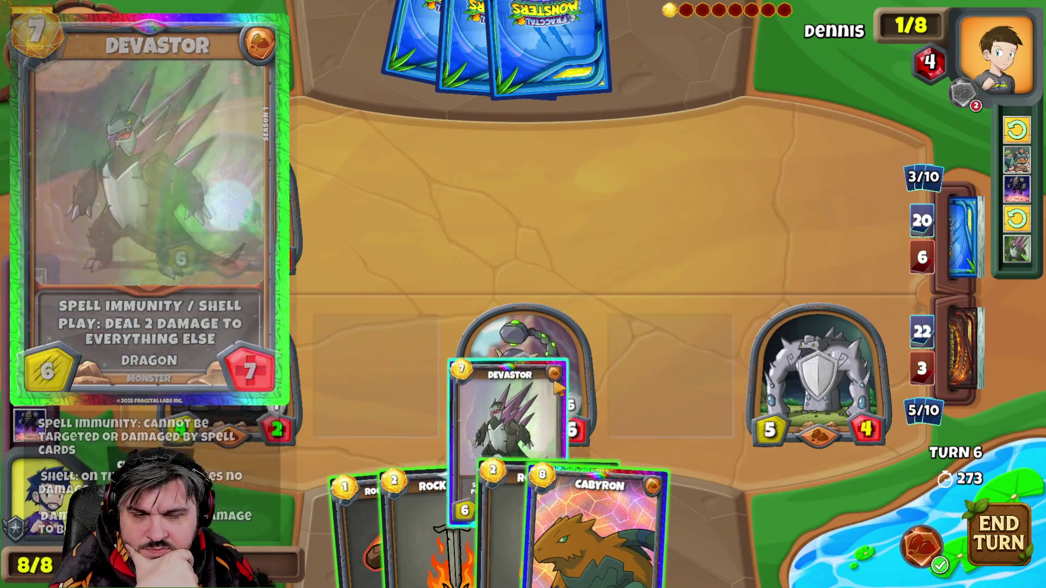
drag(448, 535, 670, 368)
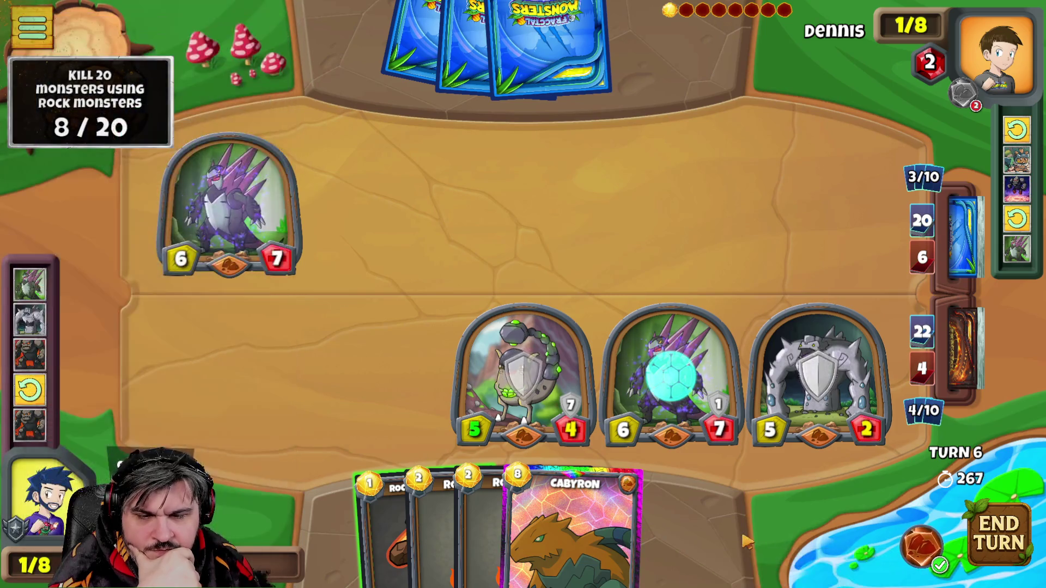
click(918, 546)
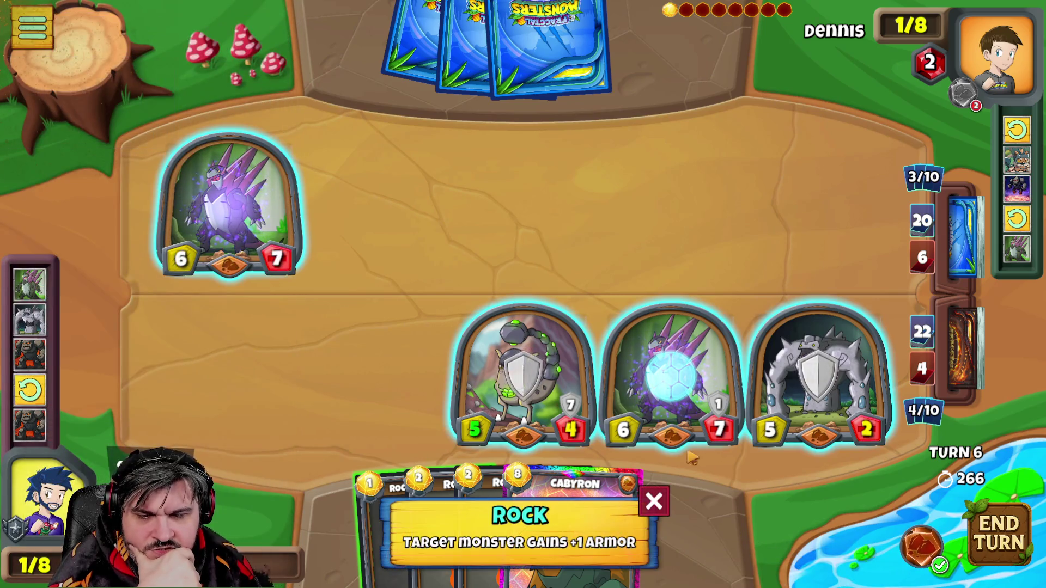
click(670, 391)
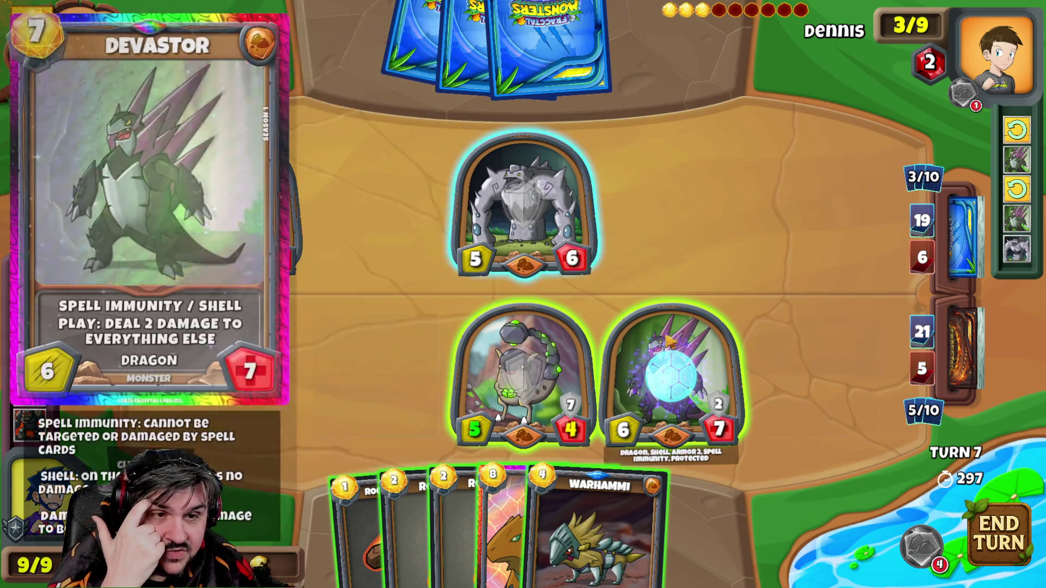
Attack with Devastor and the scorpion to kill the enemy hero, then leave the Victory screen.
drag(701, 335, 228, 205)
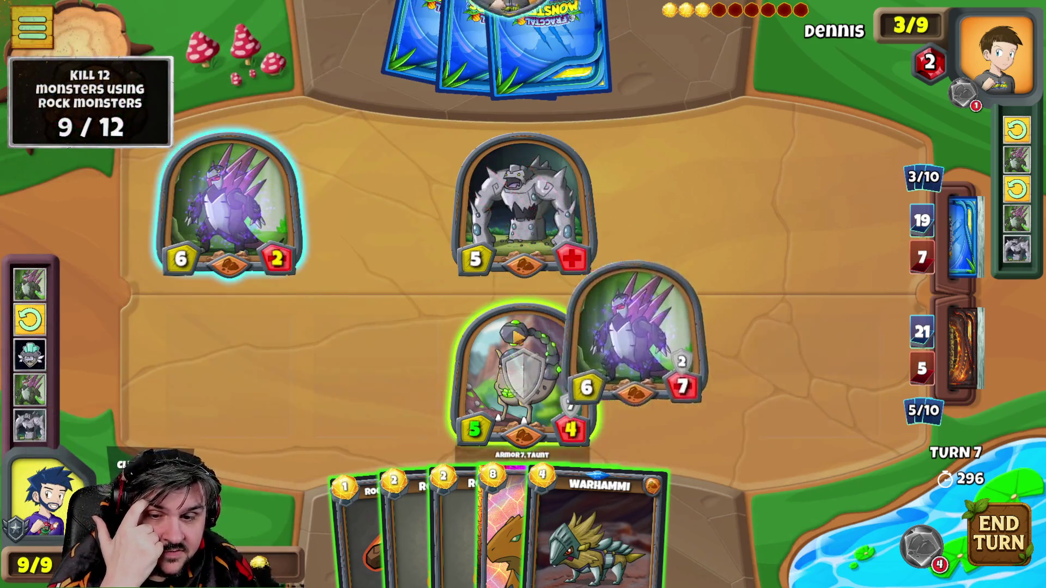
drag(517, 353, 523, 58)
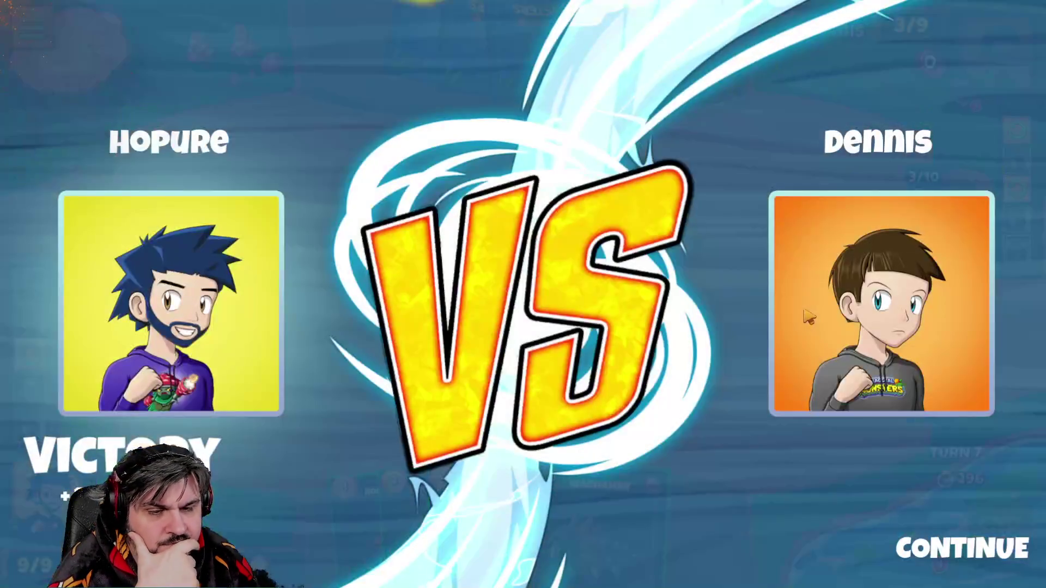
click(974, 541)
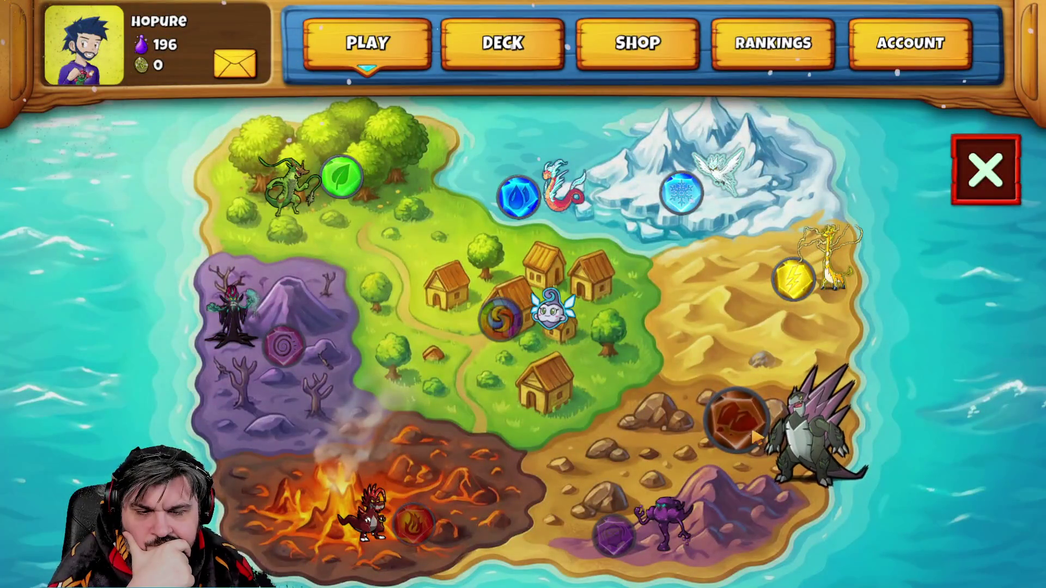
Start an Intermediate challenge in the earth region from the world map.
click(754, 435)
click(523, 279)
click(785, 497)
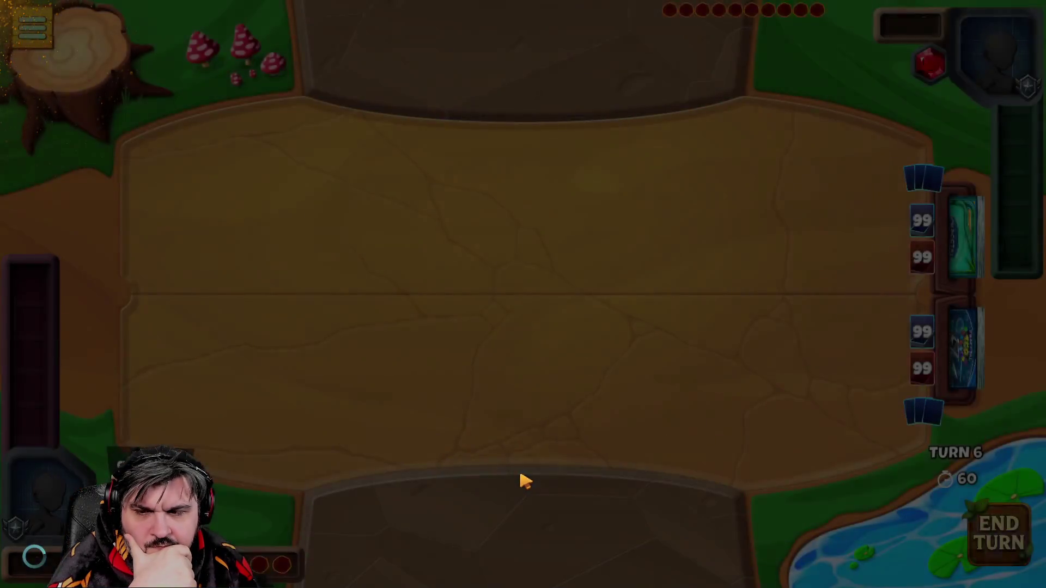
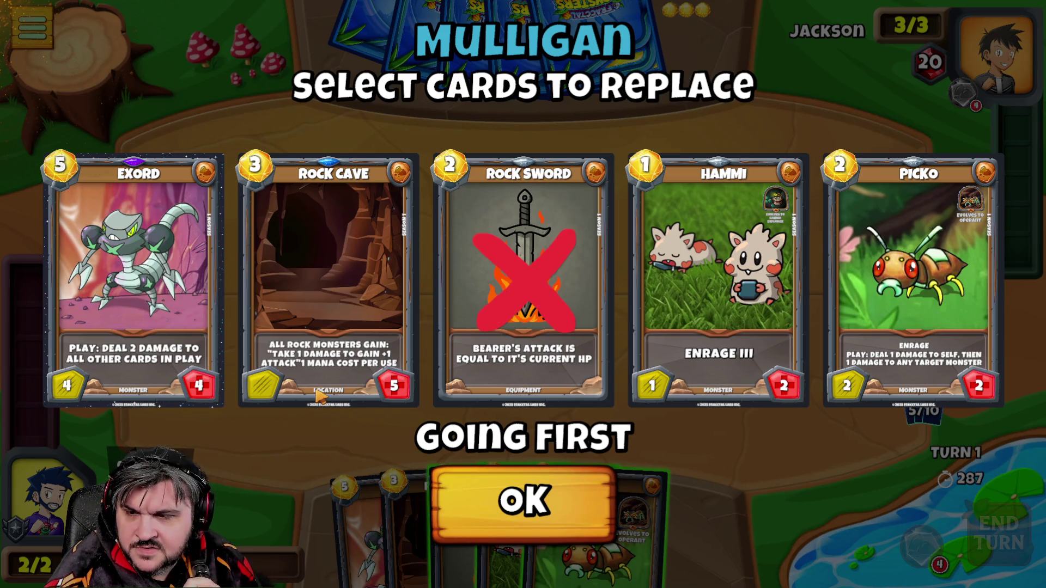
Keep the mulligan hand and begin summoning Hammi on turn 1.
click(555, 503)
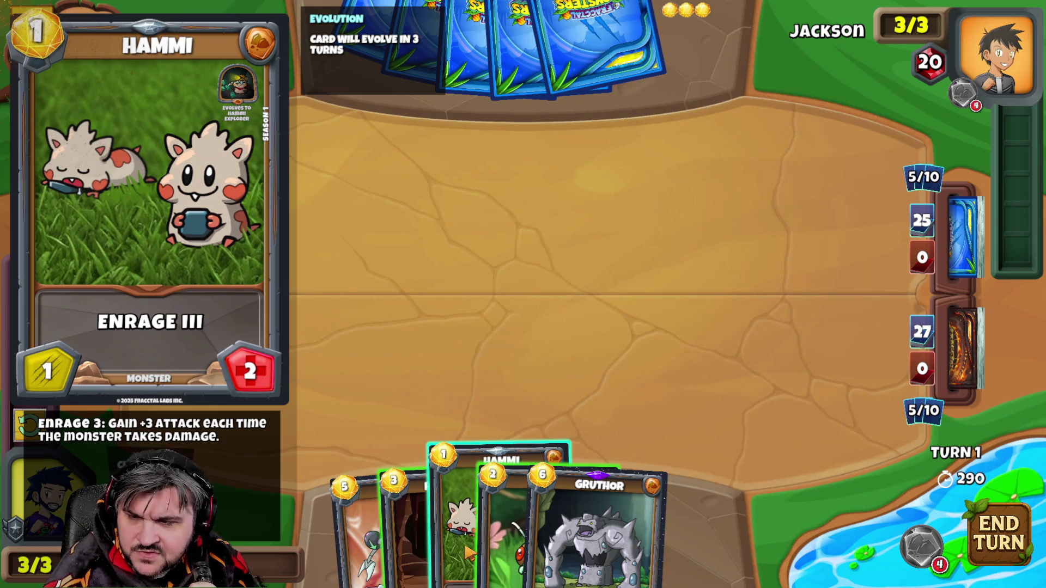
mouse_move(523, 524)
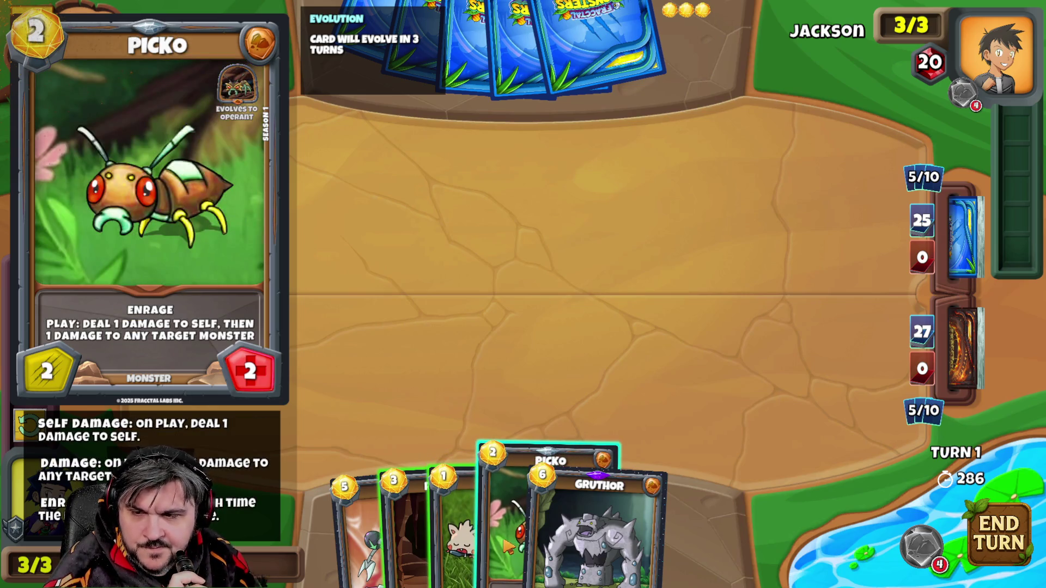
drag(450, 531, 458, 392)
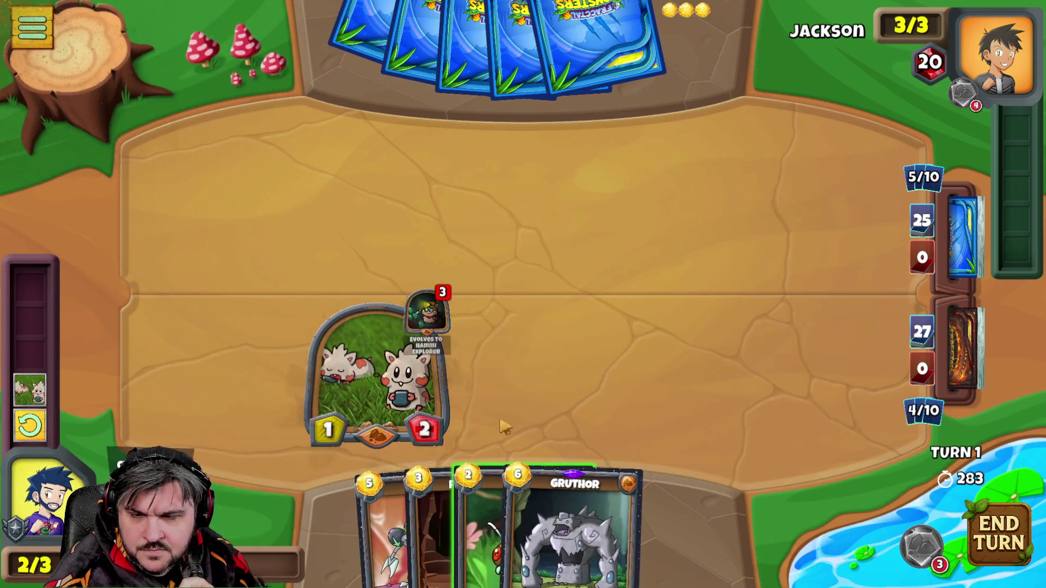
Put Picko on the board beside Hammi and end turn 1.
mouse_move(507, 532)
mouse_down()
mouse_move(524, 367)
mouse_move(670, 371)
mouse_up()
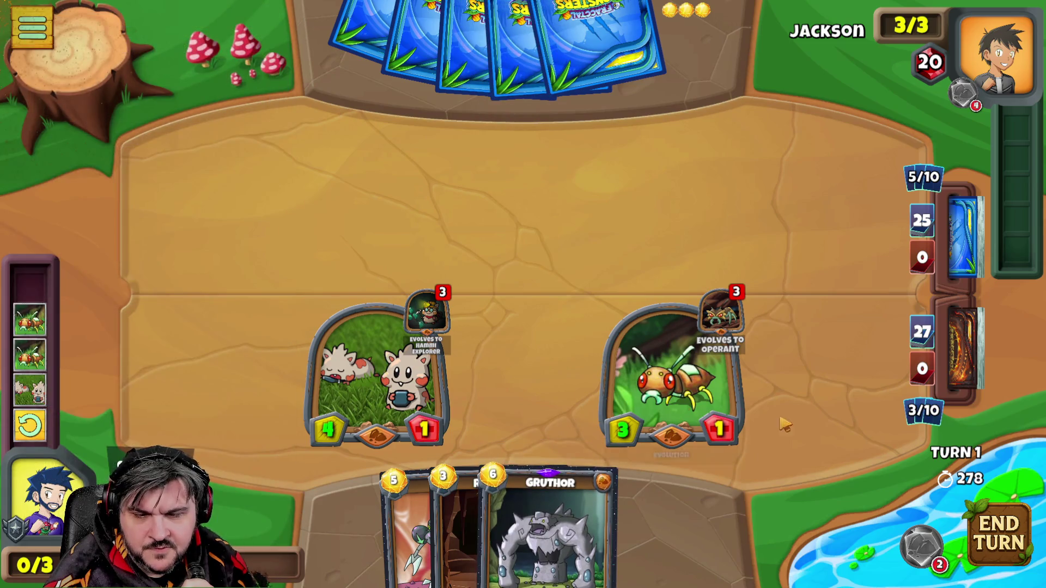
click(1001, 539)
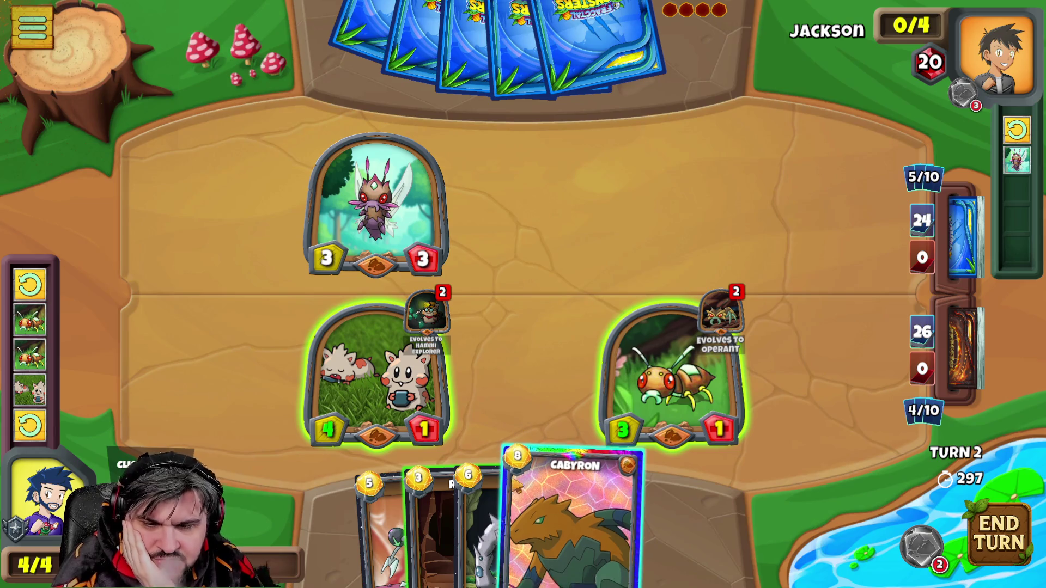
mouse_move(473, 515)
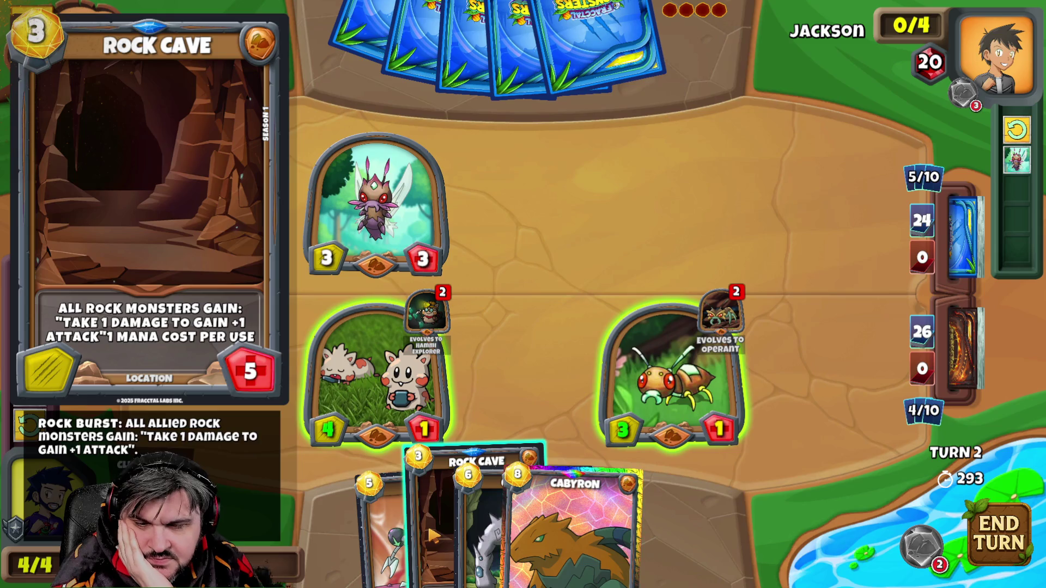
Play Rock Cave as the location and end turn 2.
drag(433, 536, 479, 388)
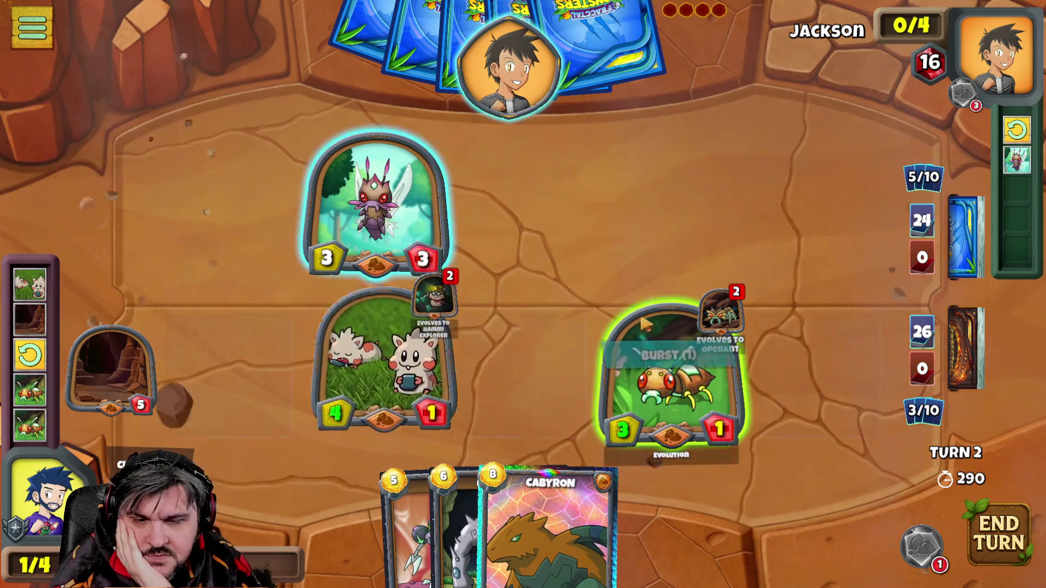
click(1008, 566)
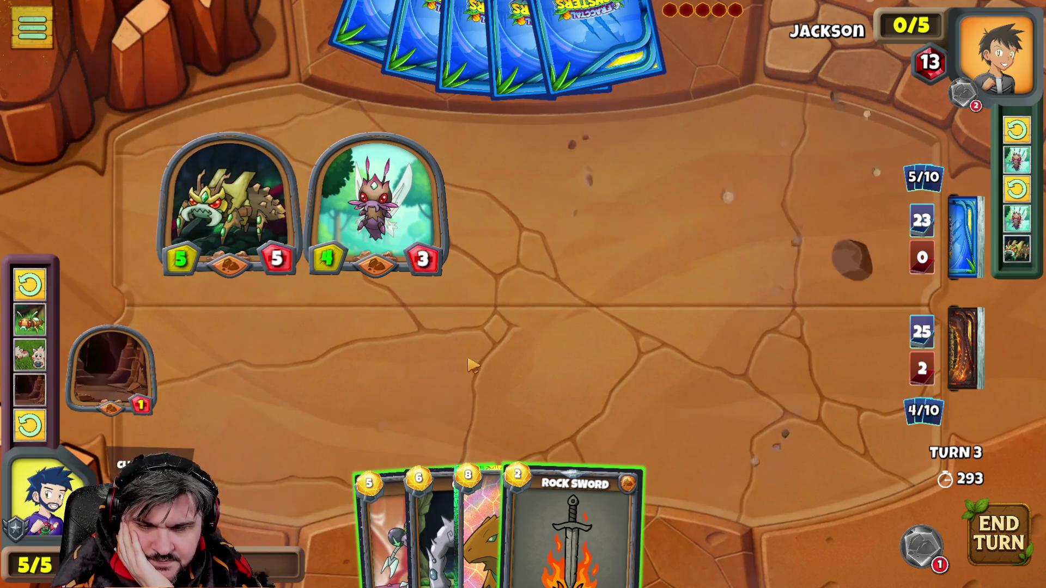
Summon Exord to damage the enemy monsters and end turn 3.
drag(384, 515, 510, 314)
drag(384, 514, 561, 346)
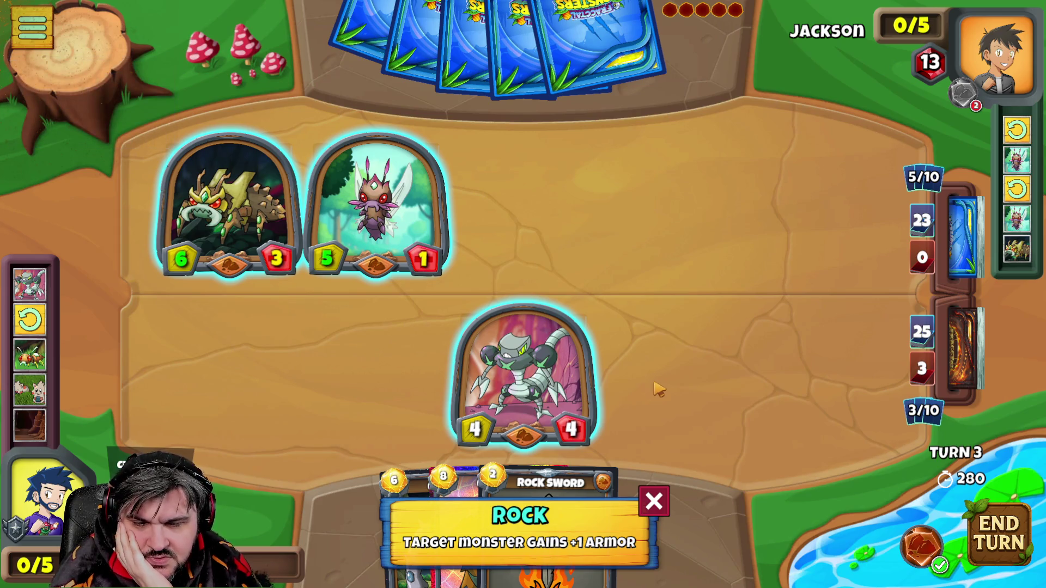
click(1014, 542)
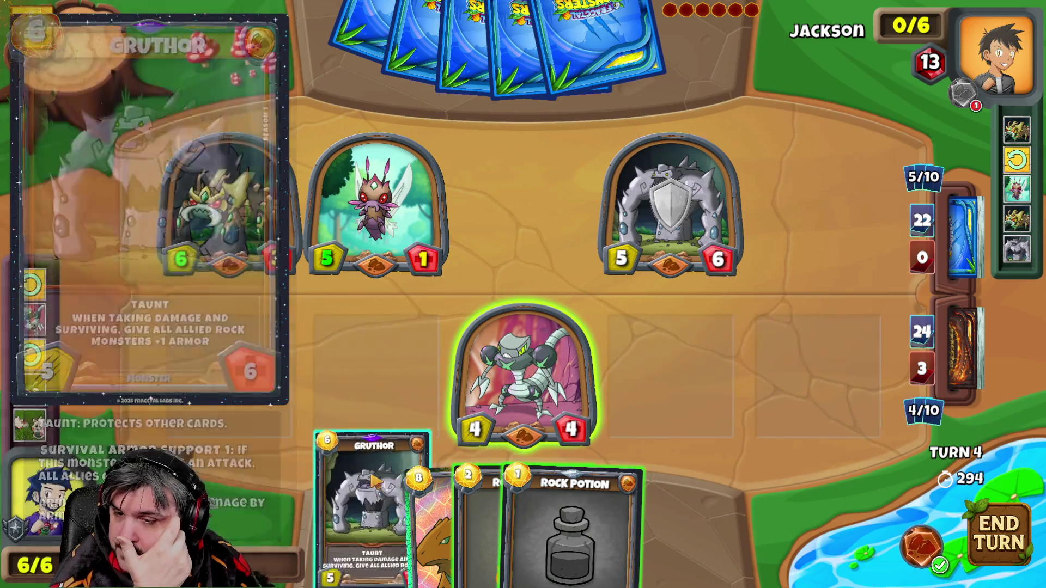
Summon Gruthor to the lower-left slot, give it +1 armor, and end turn 4.
drag(425, 506, 228, 377)
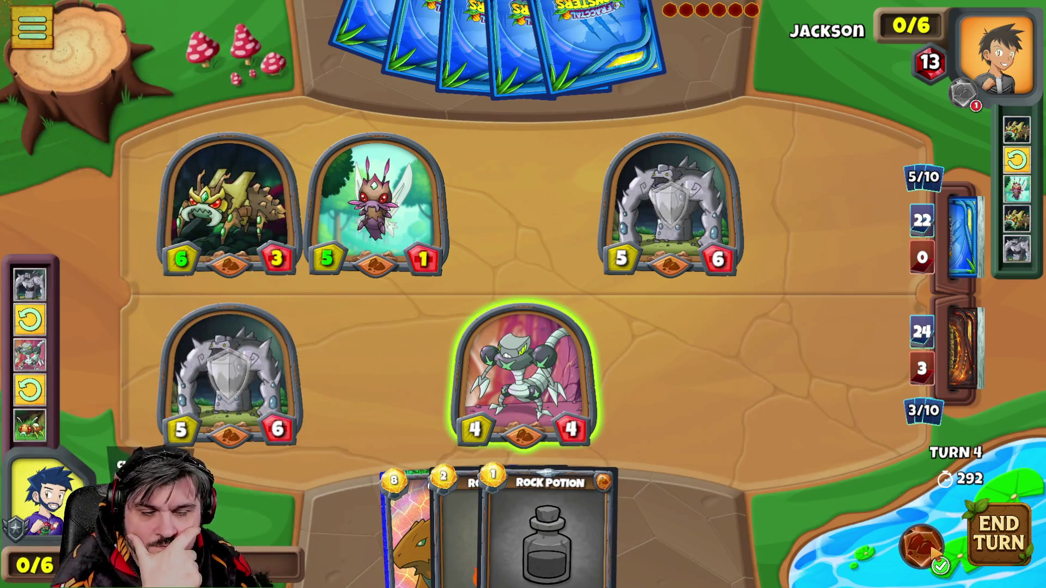
click(548, 523)
click(230, 376)
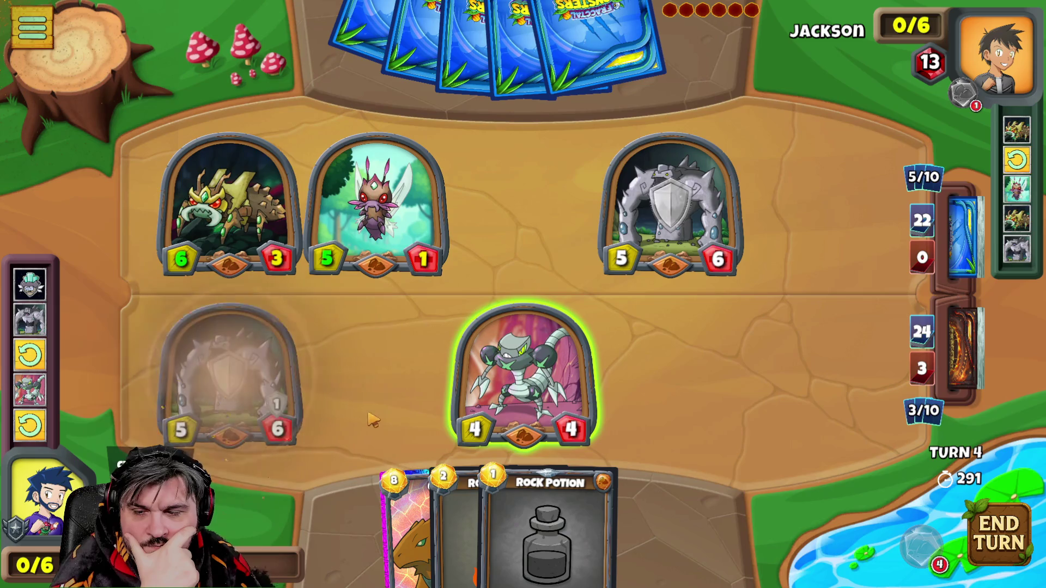
click(992, 539)
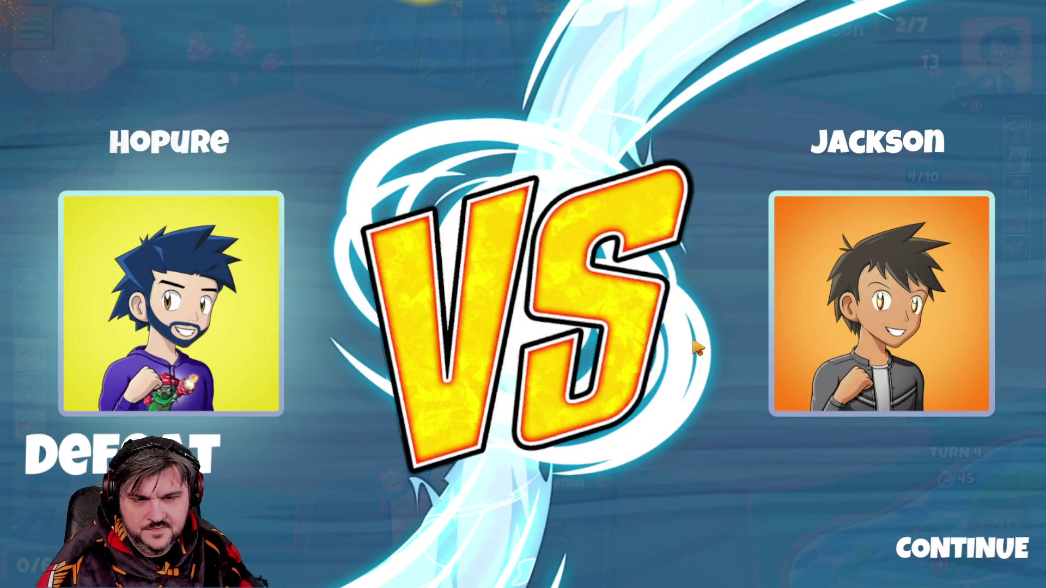
Leave the defeat screen and accept an Intermediate rematch against Jackson.
click(924, 549)
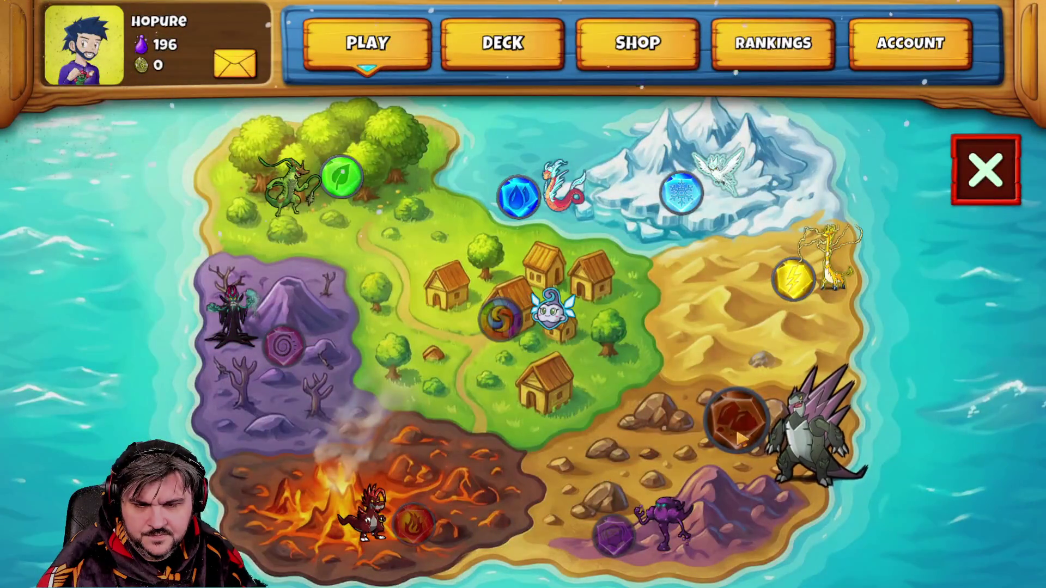
click(739, 433)
click(550, 305)
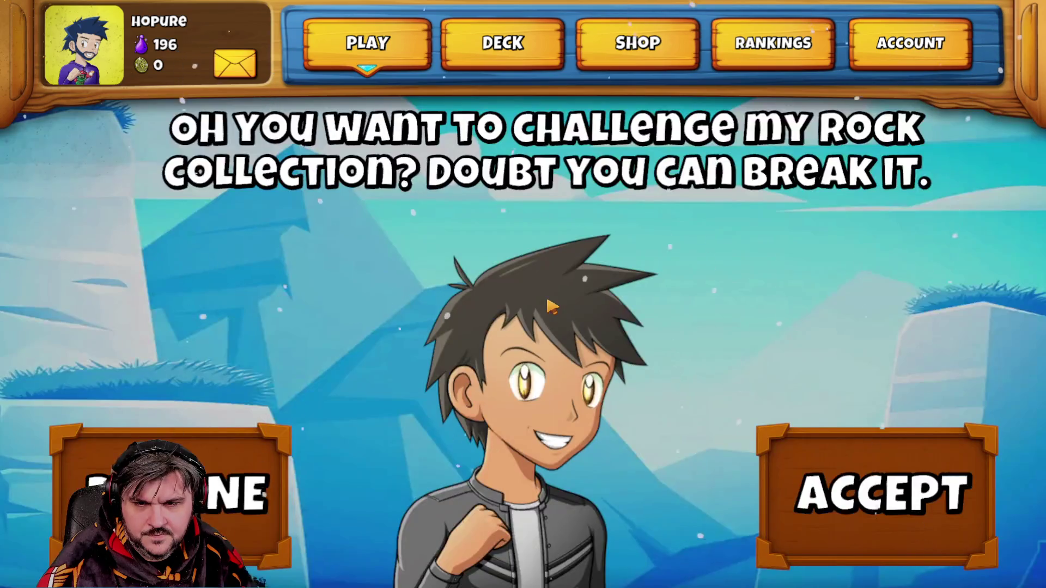
click(890, 507)
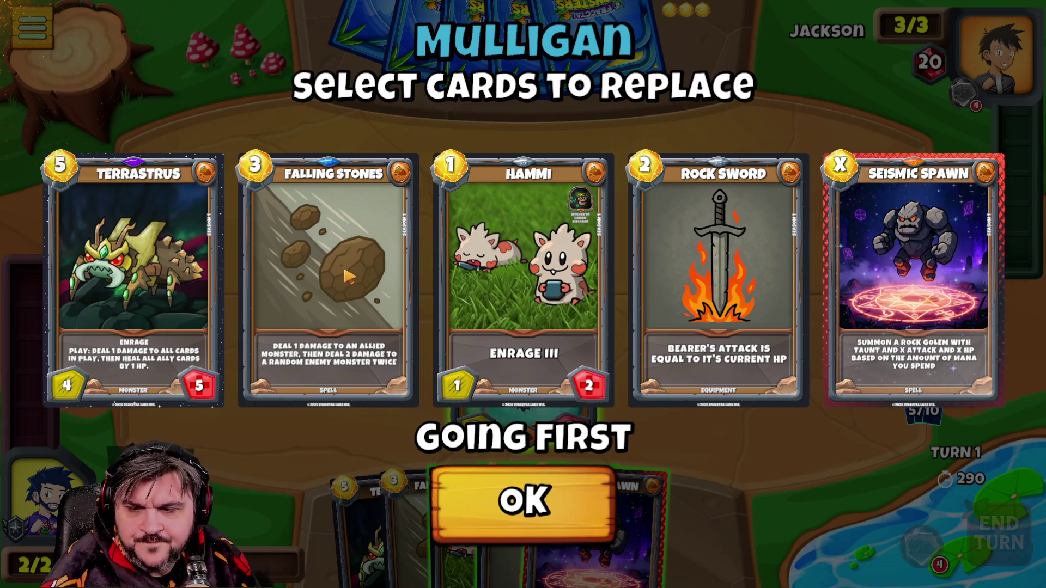
Swap Rock Sword out of the opening hand and confirm the mulligan.
click(744, 319)
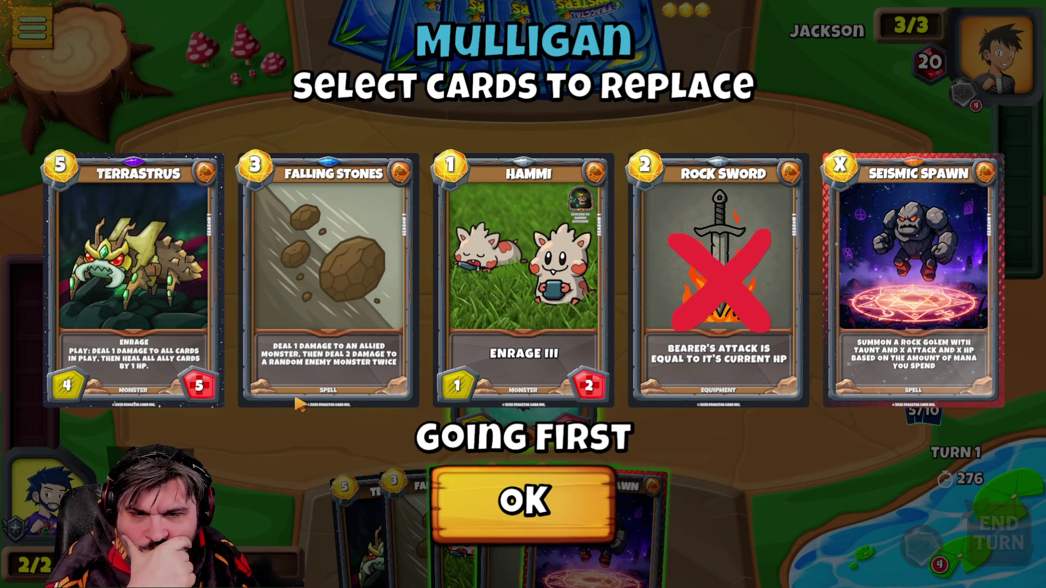
click(517, 491)
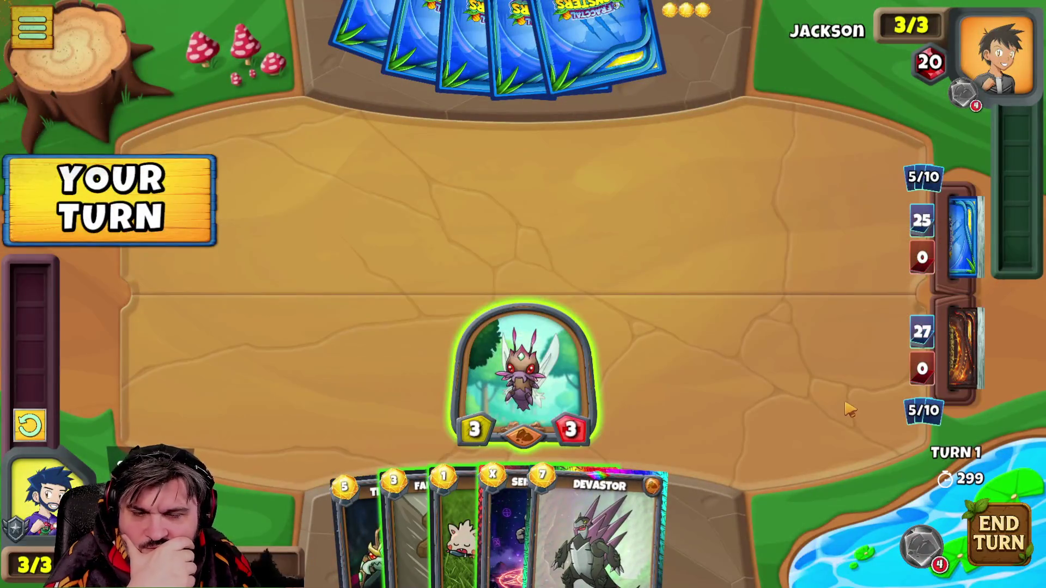
Hit Jackson with the winged monster, summon Hammi, and end turn 1.
click(508, 45)
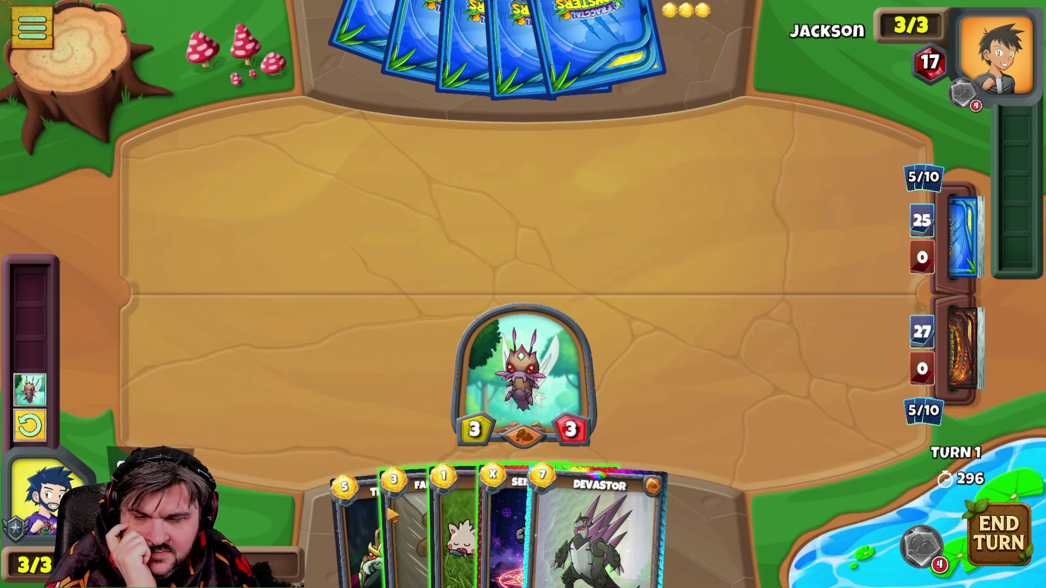
mouse_move(407, 527)
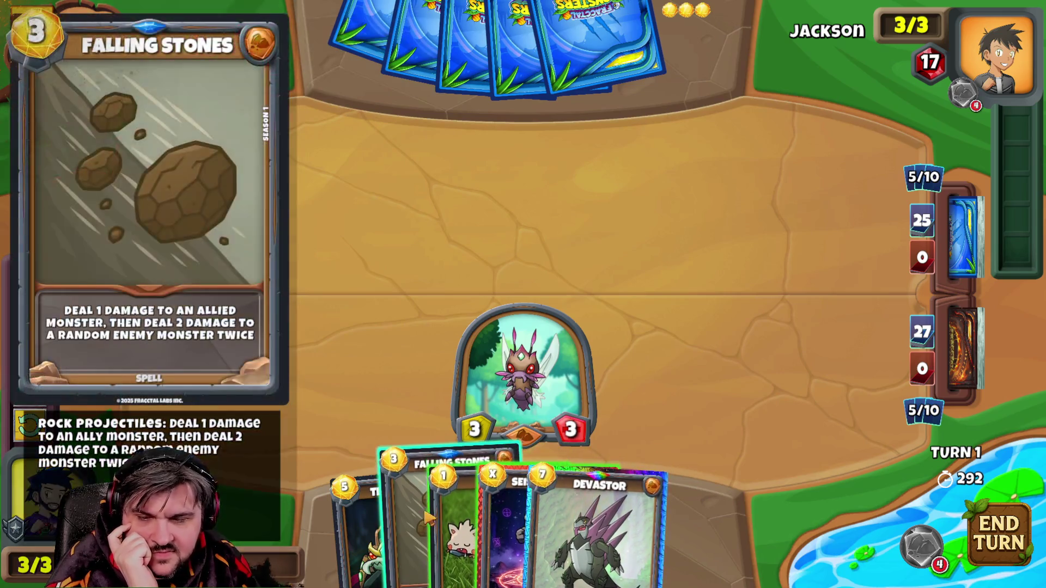
drag(499, 507, 771, 338)
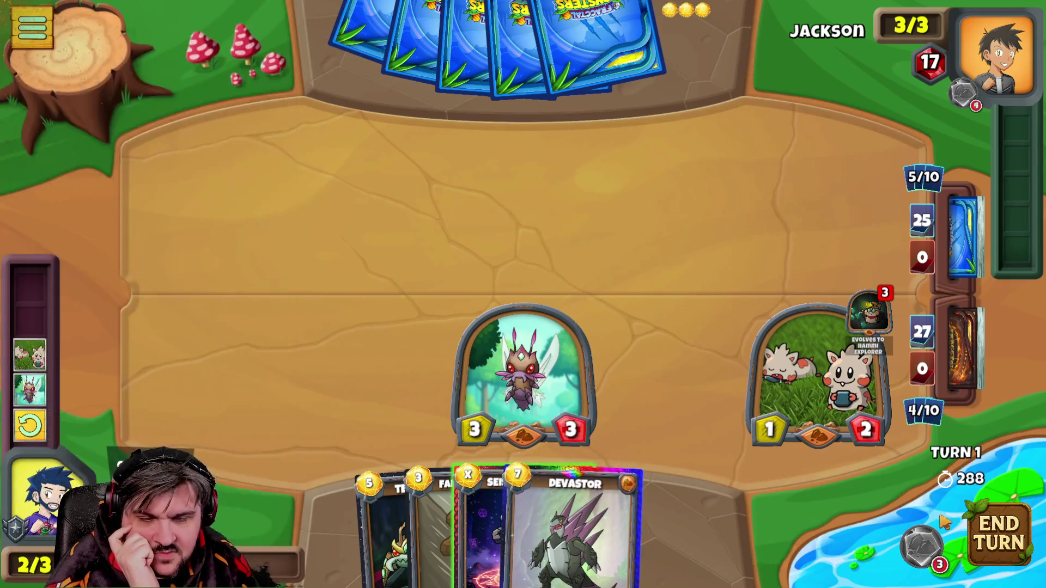
click(992, 542)
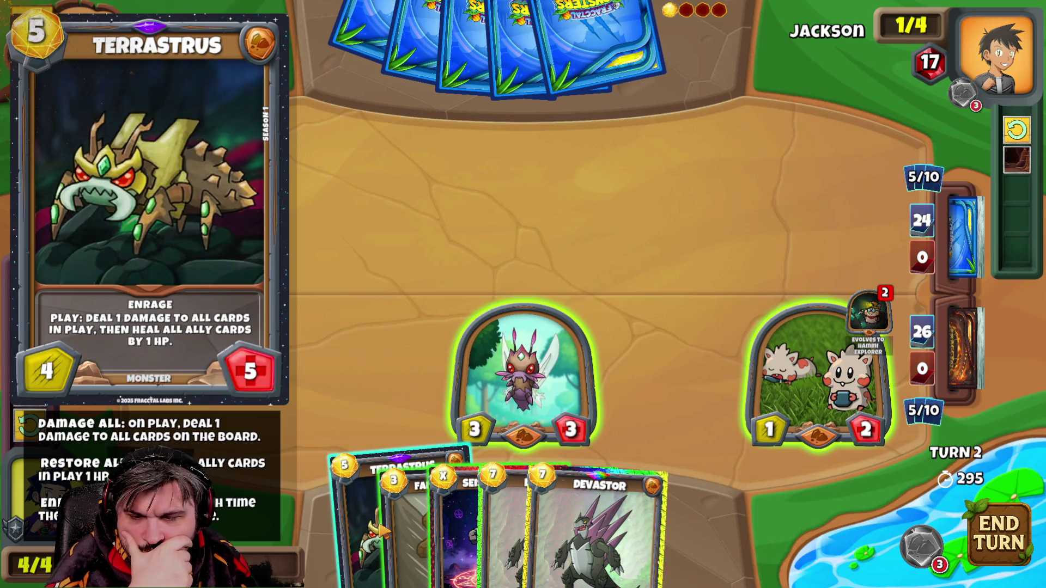
Cast Seismic Spawn at cost 4 to summon a 4/4 rock golem.
drag(474, 500, 227, 346)
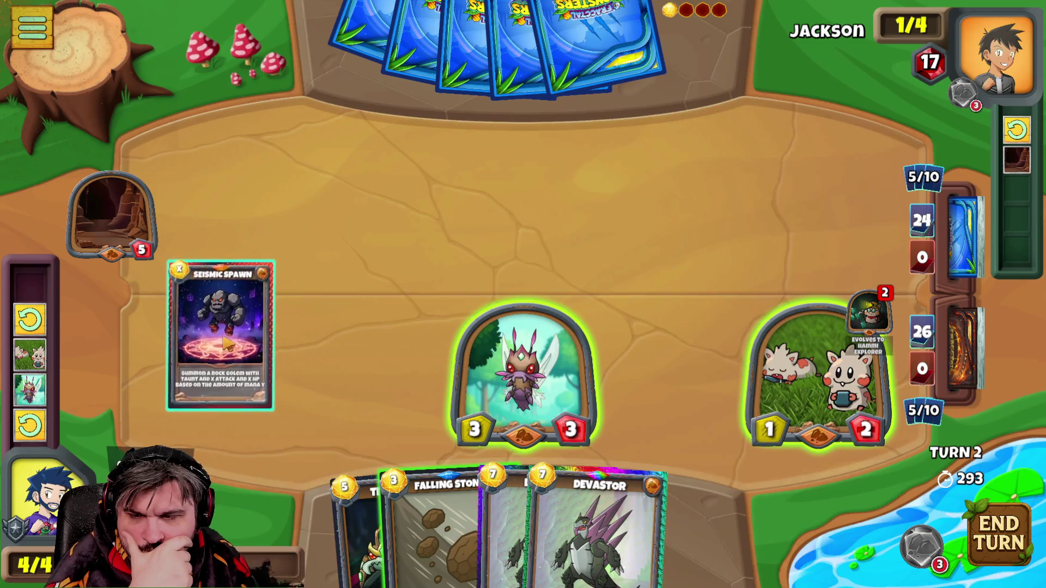
click(575, 283)
click(576, 283)
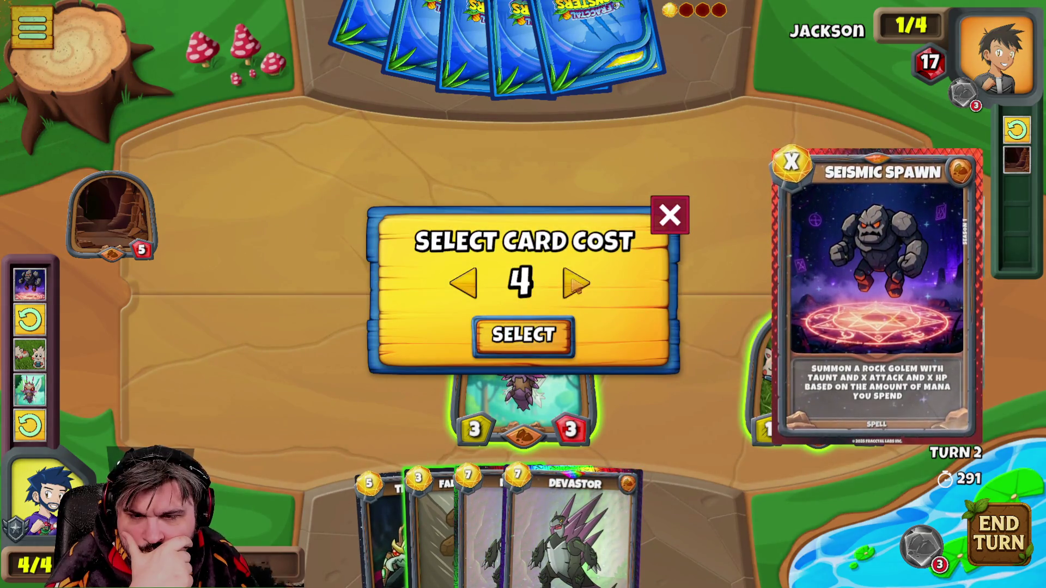
click(523, 335)
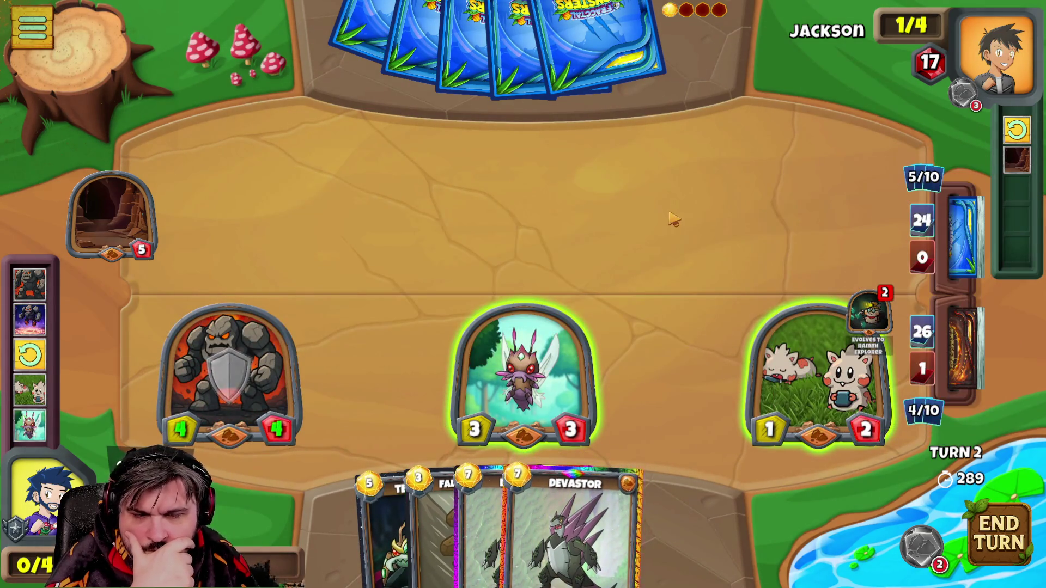
Attack Jackson with the winged monster and Hammi, dropping him to 13 HP.
drag(523, 369, 540, 62)
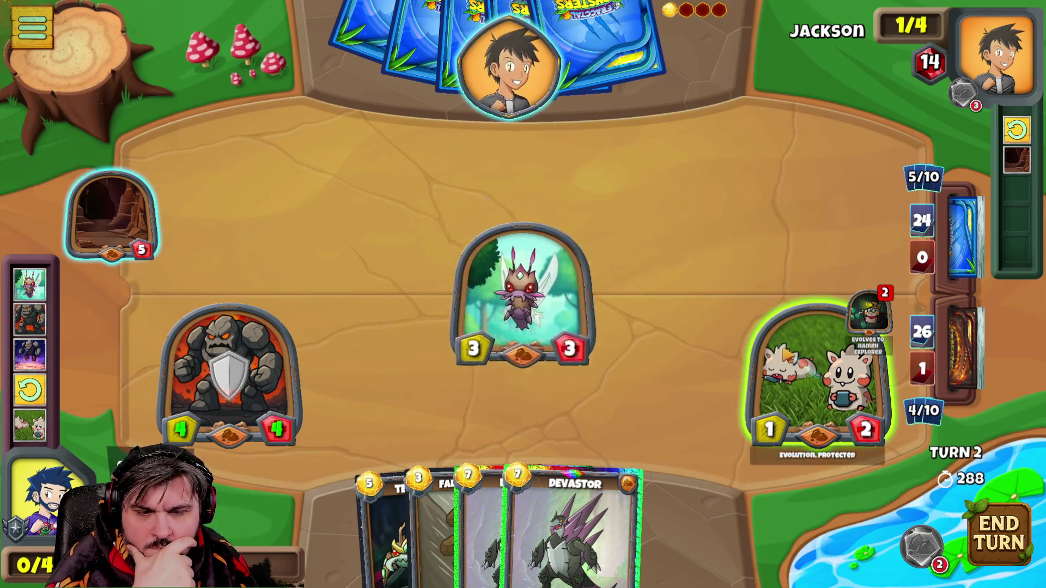
drag(818, 368, 540, 62)
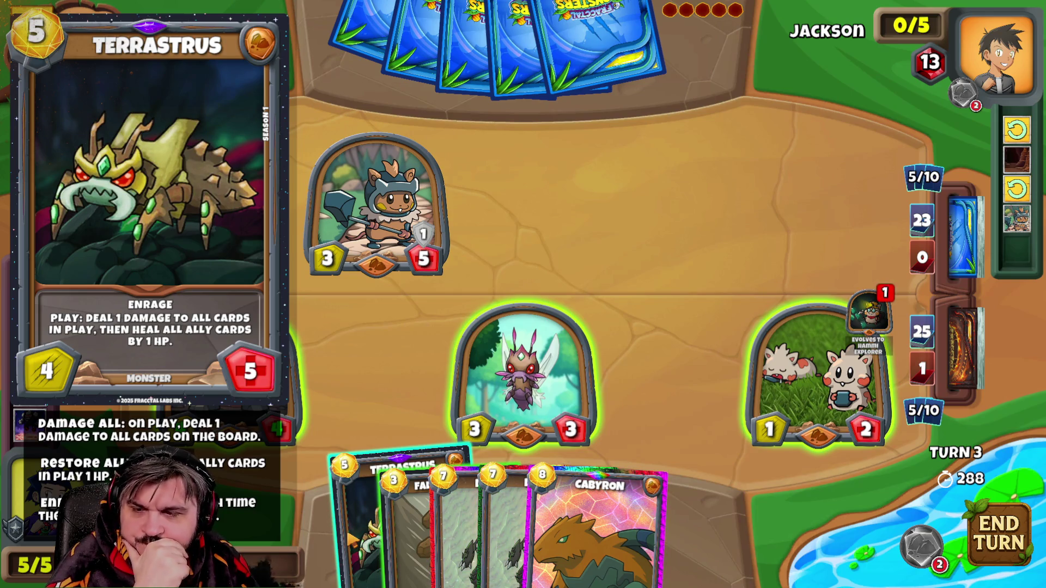
Summon Terrastrus, attack Jackson with the golem, winged monster and Hammi down to 1 HP, and end the turn.
drag(401, 491, 673, 372)
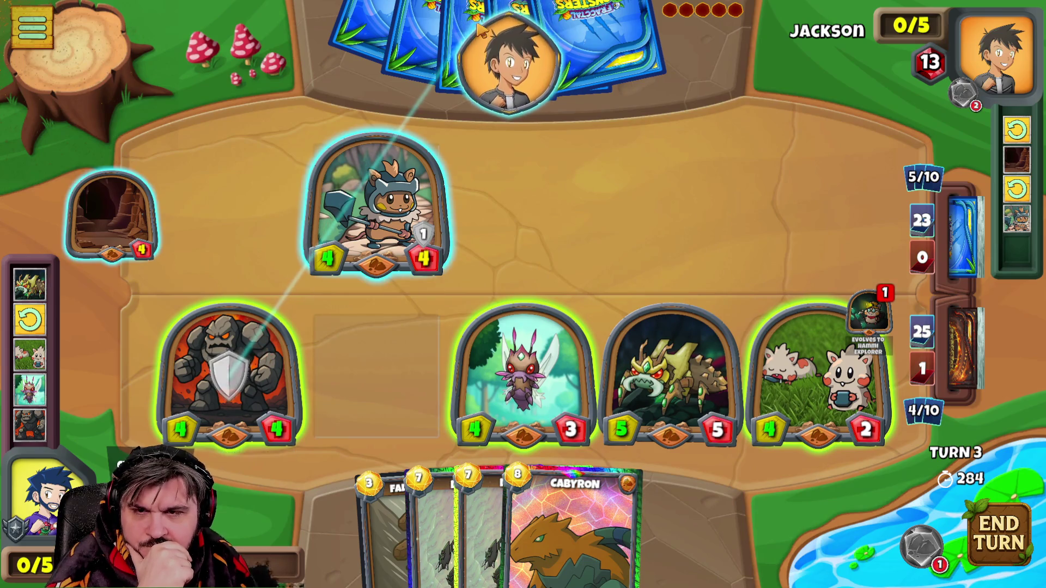
drag(229, 369, 509, 62)
drag(535, 94, 511, 70)
drag(818, 368, 511, 70)
click(999, 533)
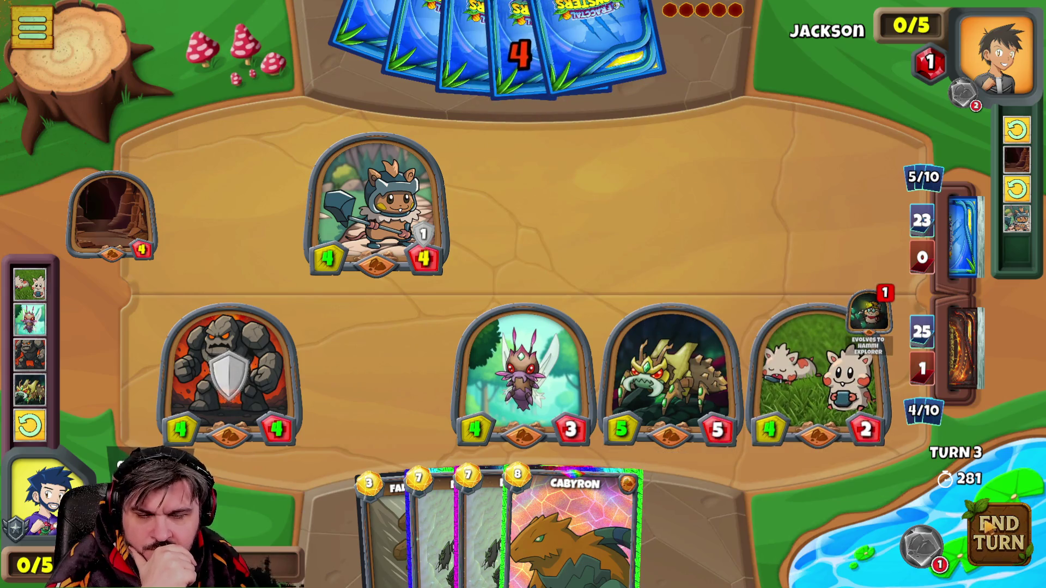